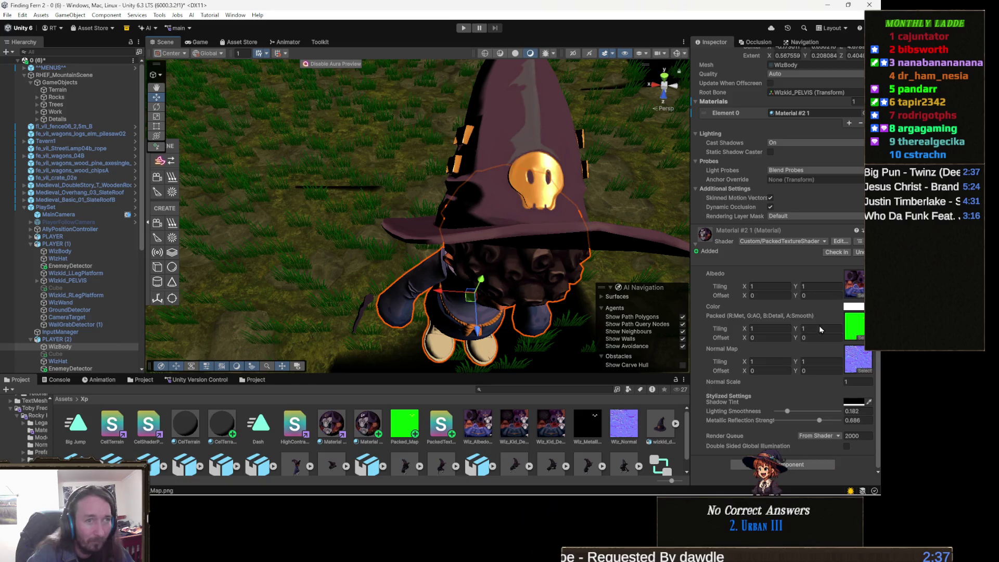
Step: Raise the wizard material's Metallic Reflection Strength from 0.686 to 0.781
{"action": "left_click_drag", "start_coordinate": [819, 423], "coordinate": [826, 424]}
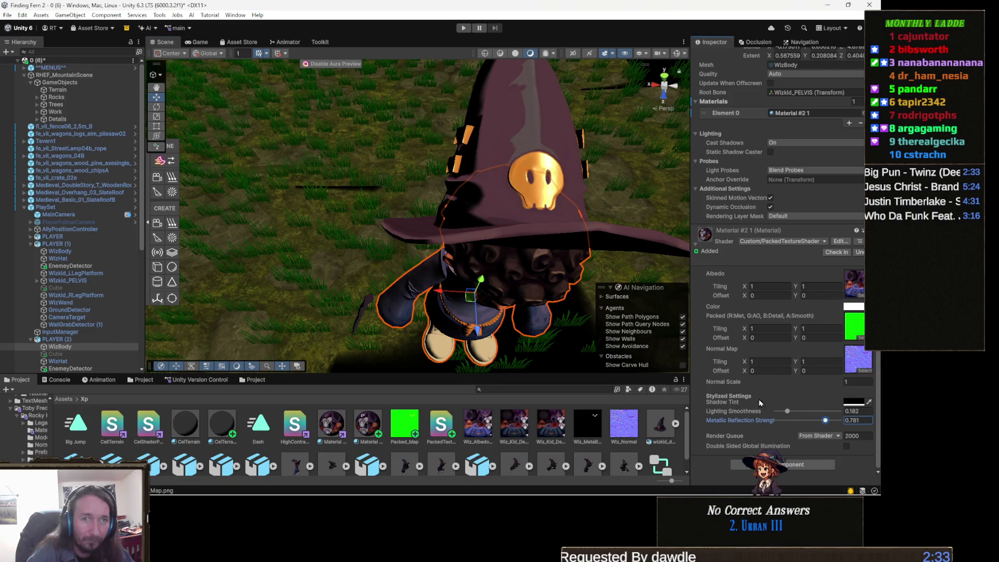
{"action": "scroll", "coordinate": [417, 149], "scroll_direction": "down", "scroll_amount": 10}
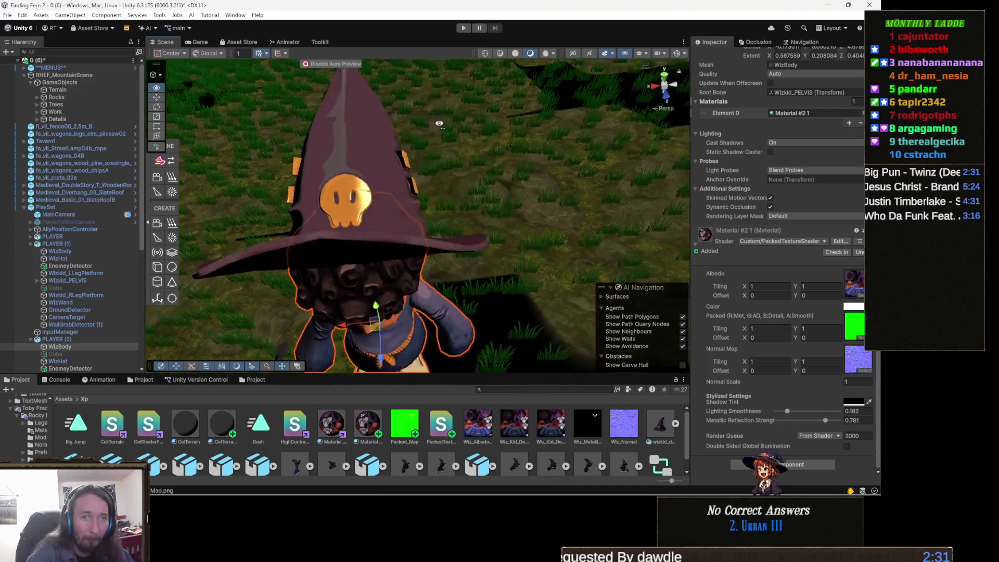
{"action": "left_click_drag", "start_coordinate": [420, 161], "coordinate": [485, 164]}
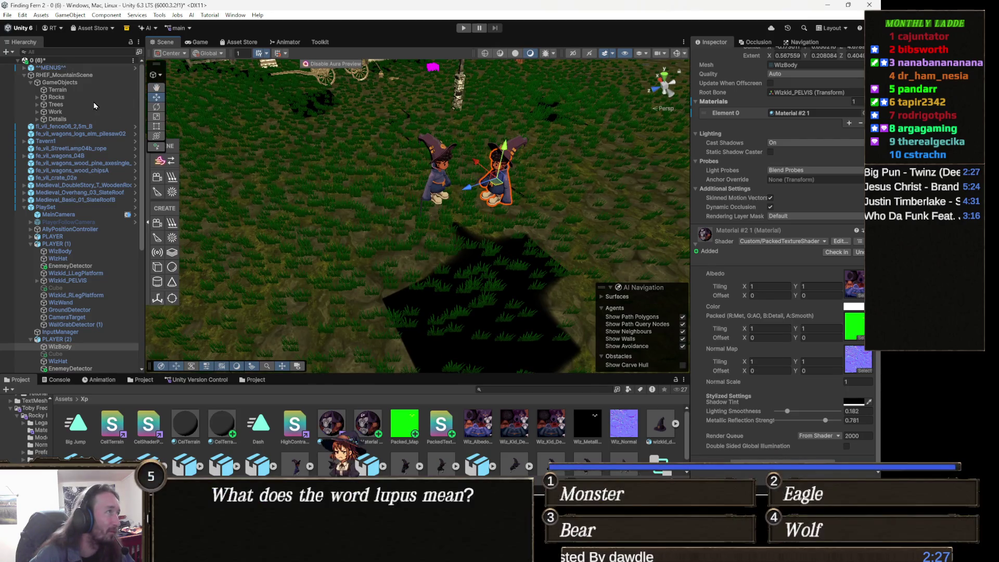
Step: Add a Reflection Probe and align it to the village view, around X 86.6, Y 4.03, Z 289.2
{"action": "left_click", "coordinate": [76, 61]}
{"action": "right_click", "coordinate": [76, 61]}
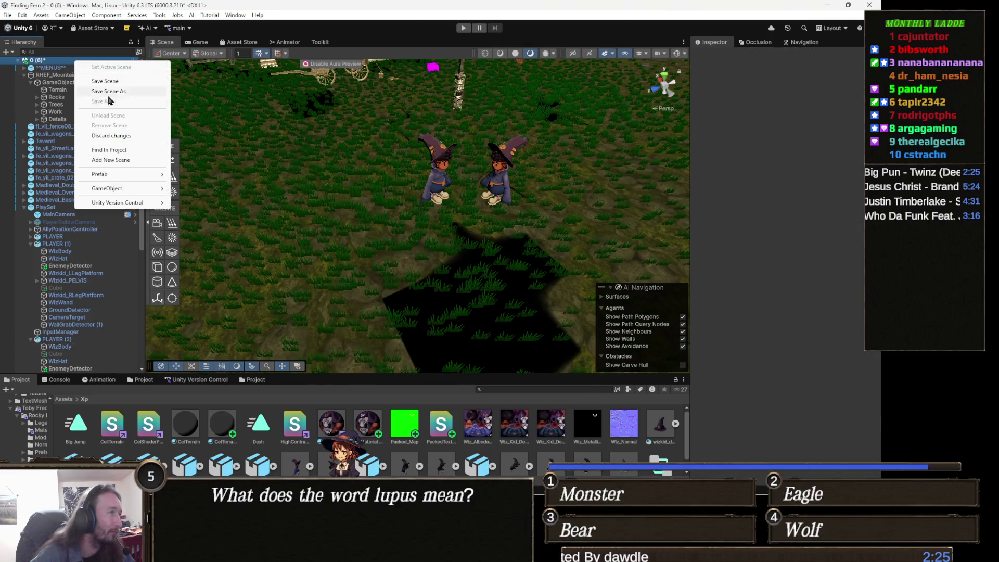
{"action": "mouse_move", "coordinate": [125, 189]}
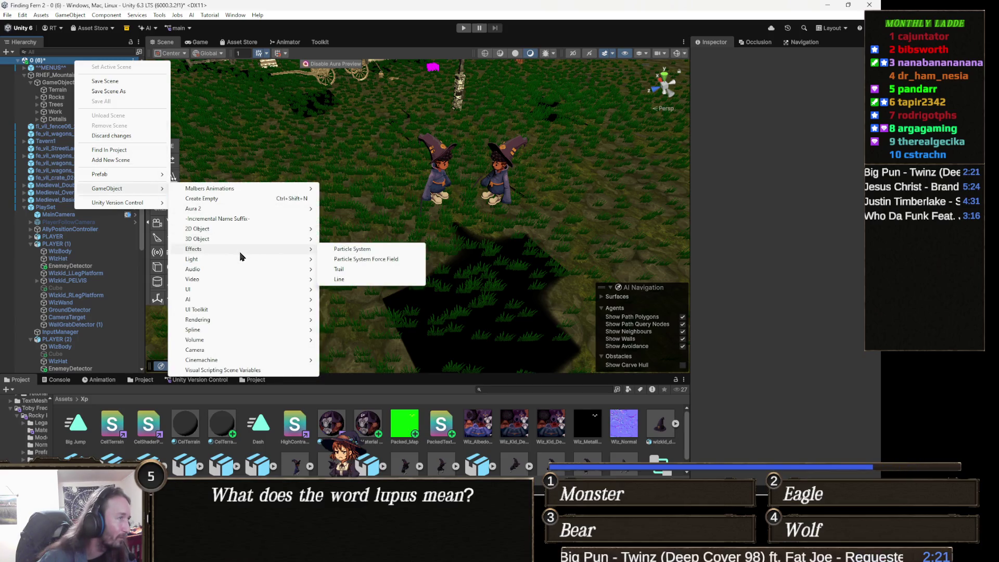
{"action": "mouse_move", "coordinate": [240, 262]}
{"action": "mouse_move", "coordinate": [214, 321]}
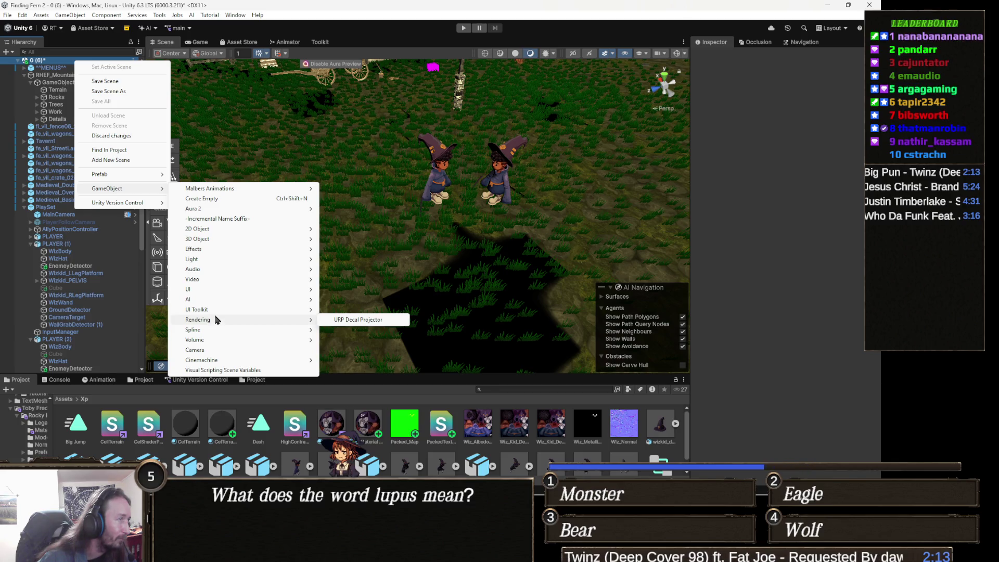
{"action": "mouse_move", "coordinate": [207, 260]}
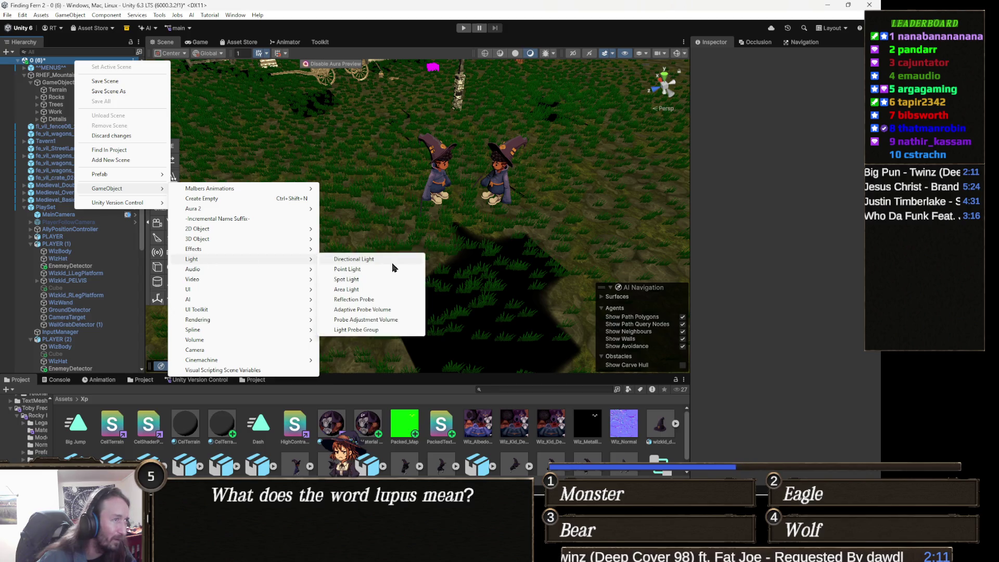
{"action": "left_click", "coordinate": [374, 300]}
{"action": "mouse_move", "coordinate": [374, 275]}
{"action": "left_mouse_down"}
{"action": "mouse_move", "coordinate": [459, 230]}
{"action": "mouse_move", "coordinate": [428, 216]}
{"action": "left_mouse_up"}
{"action": "key", "text": "ctrl+shift+f"}
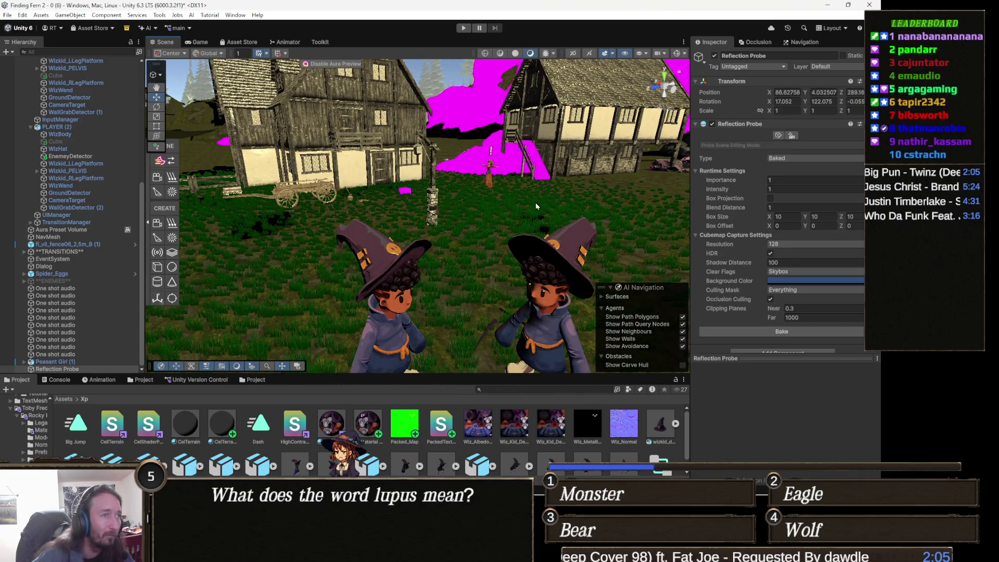
{"action": "scroll", "coordinate": [554, 187], "scroll_direction": "down", "scroll_amount": 5}
{"action": "scroll", "coordinate": [581, 202], "scroll_direction": "up", "scroll_amount": 6}
{"action": "mouse_move", "coordinate": [454, 213]}
{"action": "left_mouse_down"}
{"action": "mouse_move", "coordinate": [429, 237]}
{"action": "mouse_move", "coordinate": [417, 231]}
{"action": "mouse_move", "coordinate": [410, 258]}
{"action": "mouse_move", "coordinate": [425, 264]}
{"action": "left_mouse_up"}
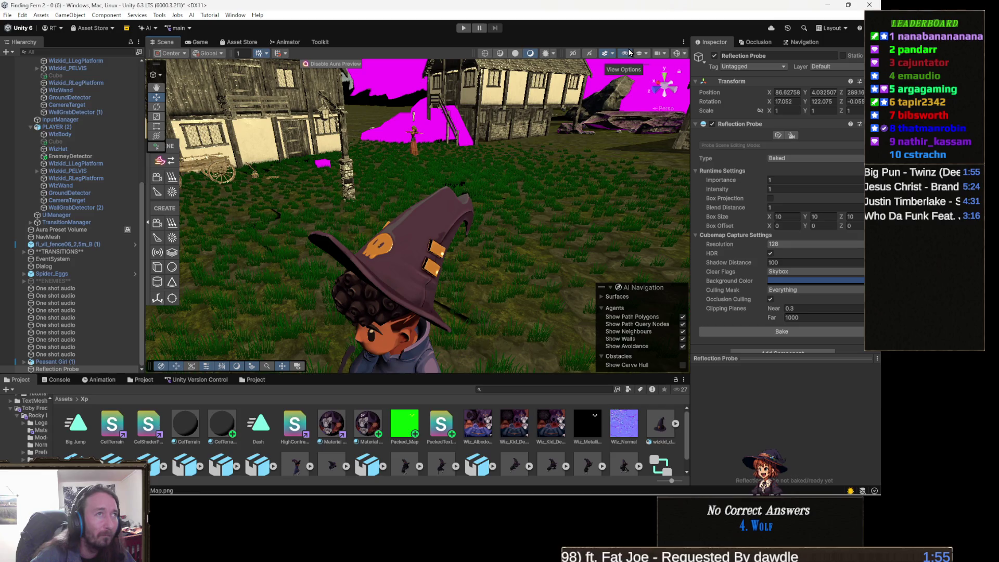
{"action": "left_click", "coordinate": [607, 56]}
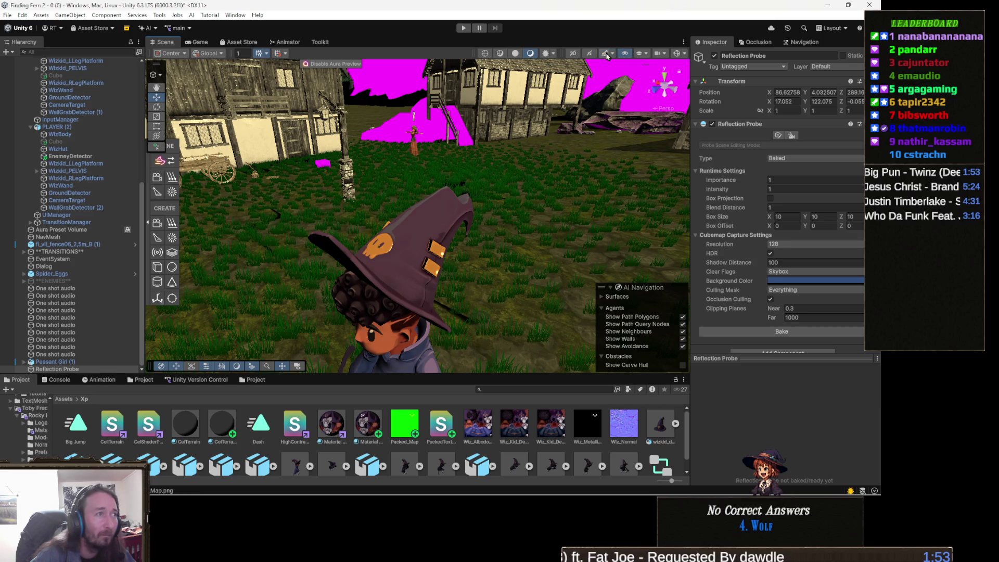
{"action": "left_click", "coordinate": [607, 56]}
{"action": "left_click", "coordinate": [607, 56]}
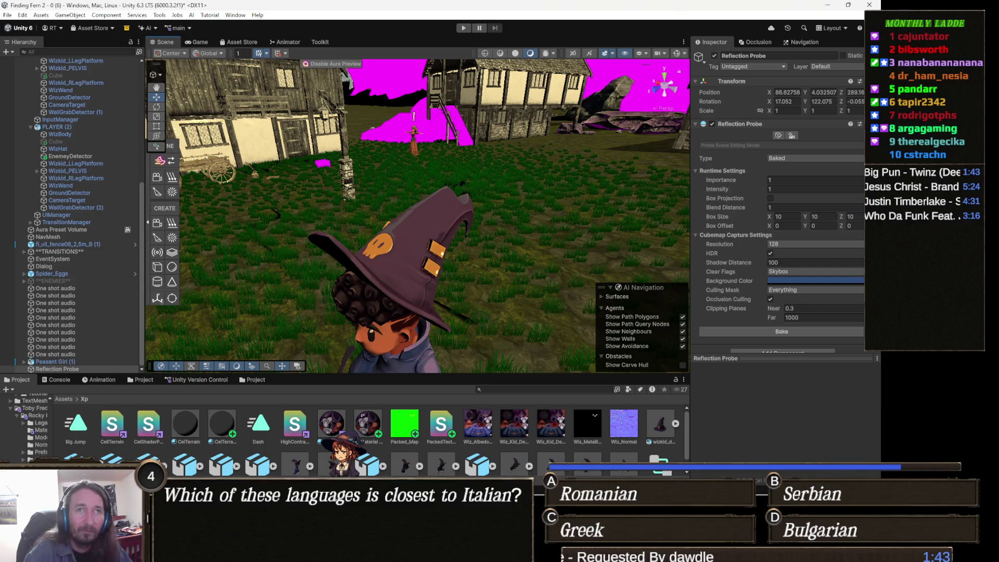
{"action": "mouse_move", "coordinate": [458, 258]}
{"action": "left_mouse_down"}
{"action": "mouse_move", "coordinate": [351, 271]}
{"action": "mouse_move", "coordinate": [335, 231]}
{"action": "left_mouse_up"}
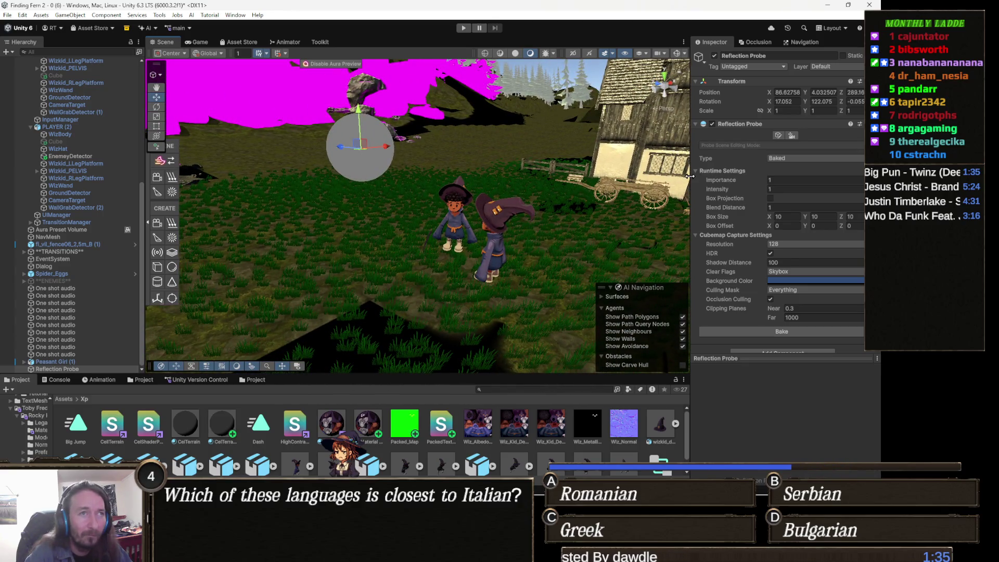
{"action": "left_click", "coordinate": [786, 159]}
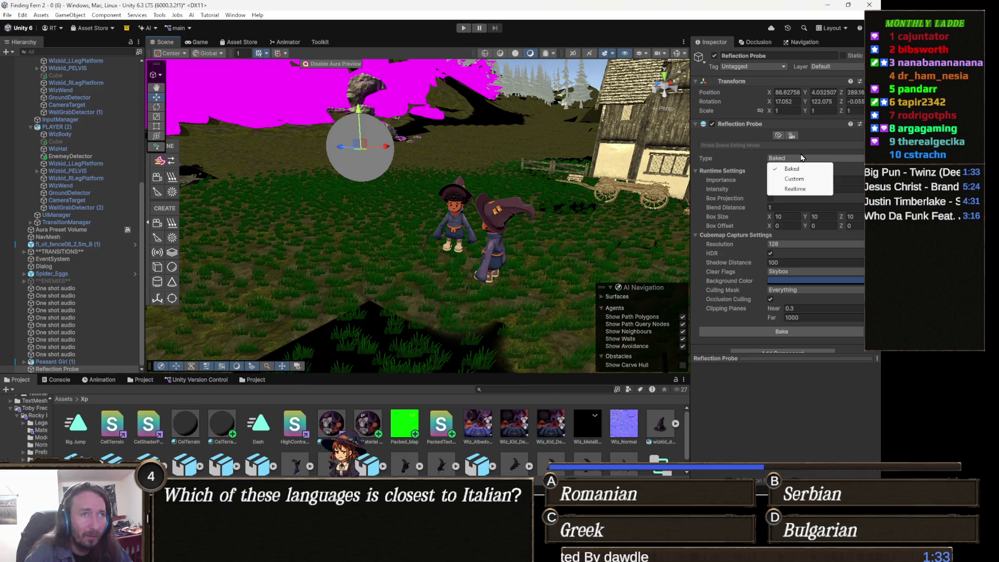
Step: Set the Reflection Probe's Type to Realtime and frame both characters with the village
{"action": "left_click", "coordinate": [799, 189]}
{"action": "scroll", "coordinate": [496, 222], "scroll_direction": "up", "scroll_amount": 6}
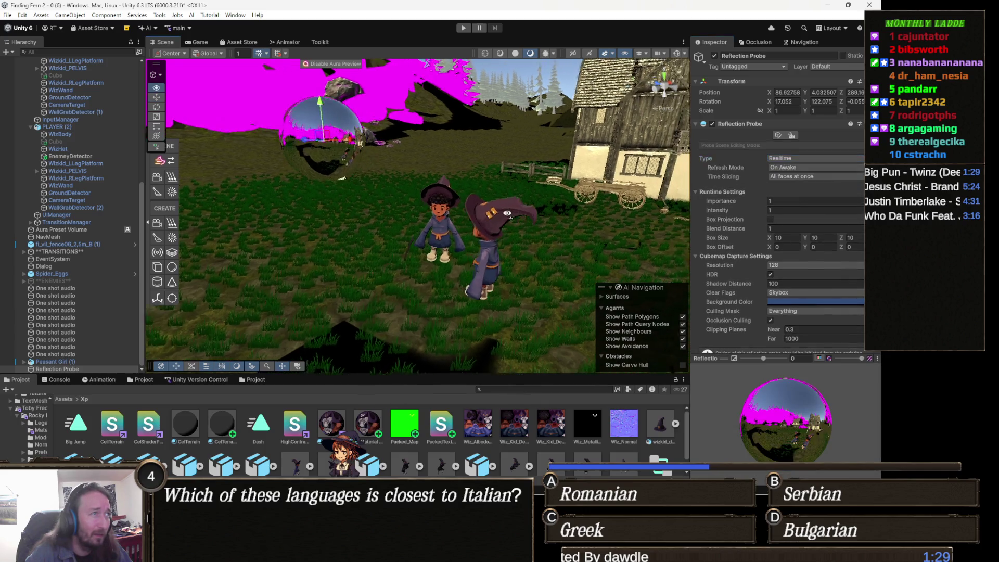
{"action": "mouse_move", "coordinate": [569, 224]}
{"action": "left_mouse_down"}
{"action": "mouse_move", "coordinate": [463, 240]}
{"action": "mouse_move", "coordinate": [549, 262]}
{"action": "left_mouse_up"}
{"action": "left_click_drag", "start_coordinate": [488, 257], "coordinate": [344, 137]}
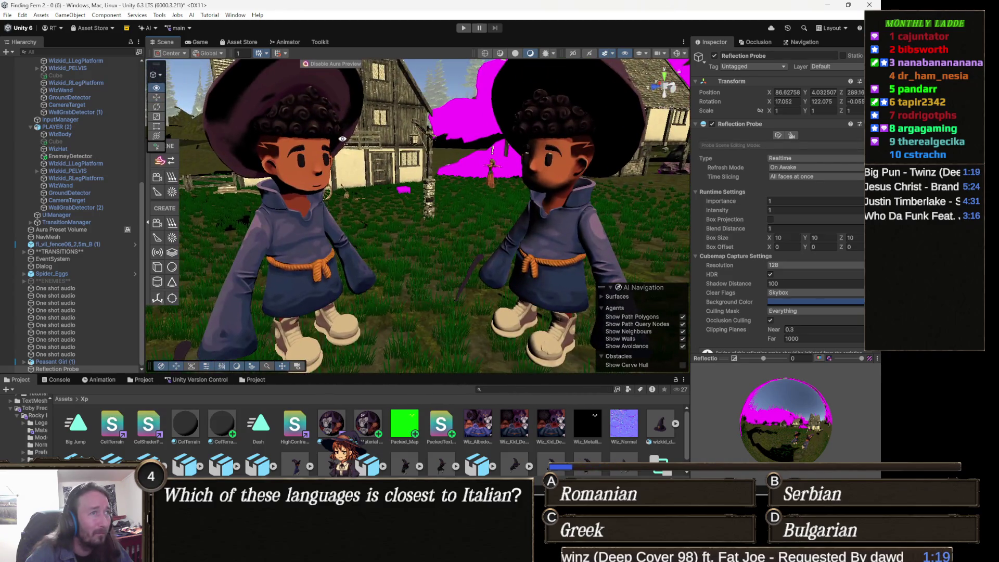
{"action": "left_click_drag", "start_coordinate": [448, 202], "coordinate": [461, 210]}
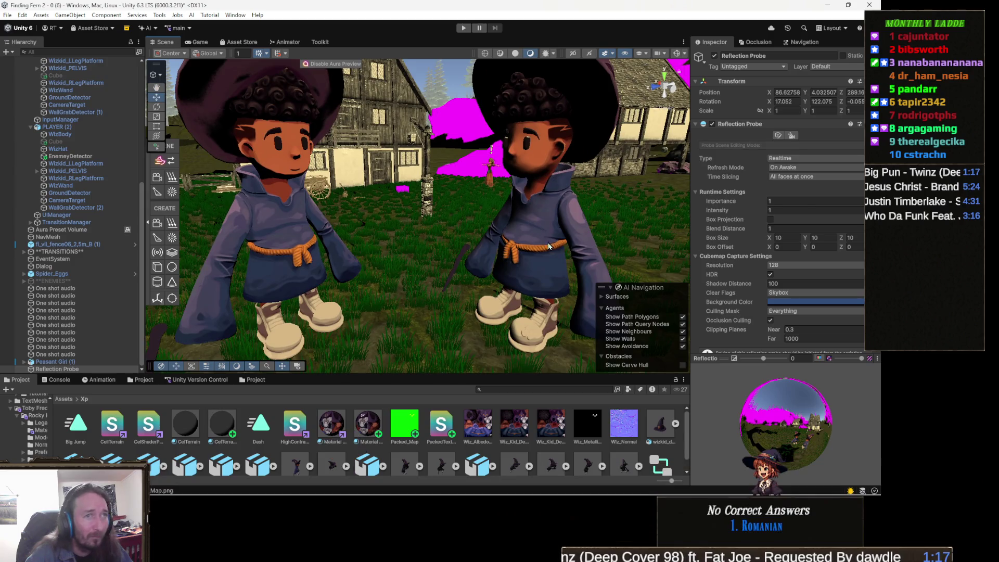
Step: Select the right wizard's body and set its Lighting Smoothness to 0.176
{"action": "left_click", "coordinate": [552, 247]}
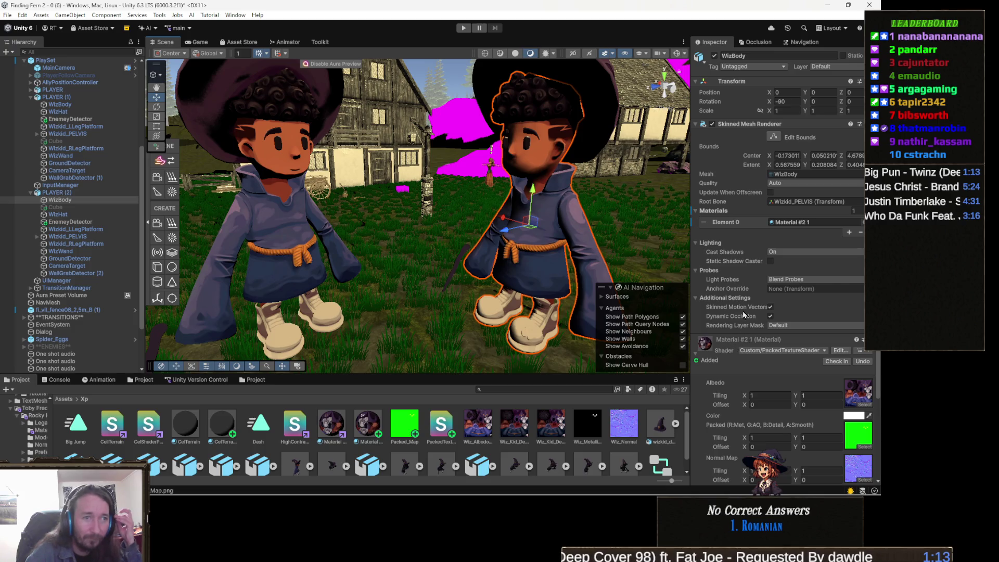
{"action": "scroll", "coordinate": [719, 333], "scroll_direction": "down", "scroll_amount": 3}
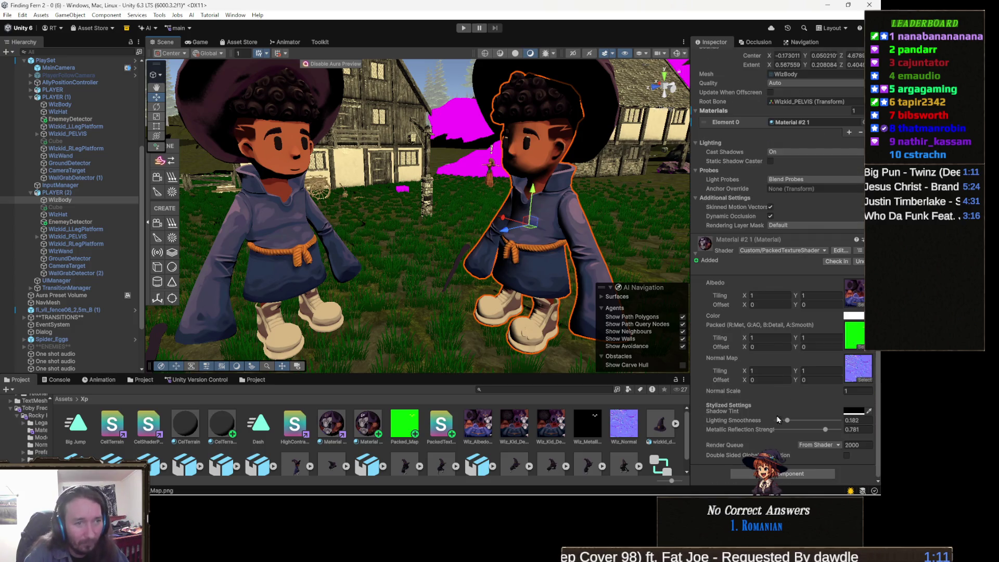
{"action": "mouse_move", "coordinate": [789, 421]}
{"action": "left_mouse_down"}
{"action": "mouse_move", "coordinate": [760, 422]}
{"action": "mouse_move", "coordinate": [787, 422]}
{"action": "left_mouse_up"}
{"action": "left_click_drag", "start_coordinate": [572, 219], "coordinate": [389, 228]}
{"action": "scroll", "coordinate": [390, 228], "scroll_direction": "up", "scroll_amount": 3}
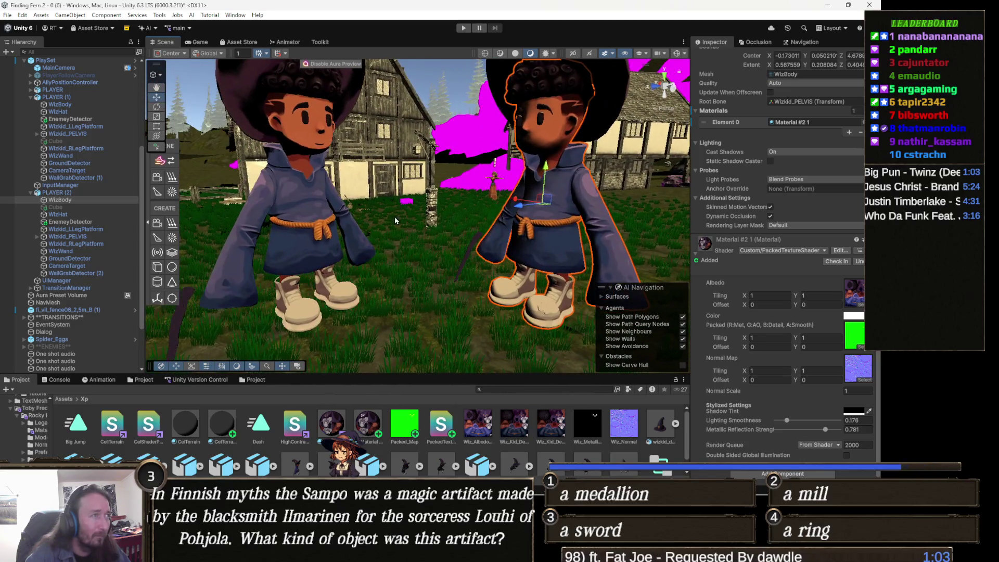
Step: Expand an asset in the Project window and view the wizard from above
{"action": "left_click", "coordinate": [456, 467]}
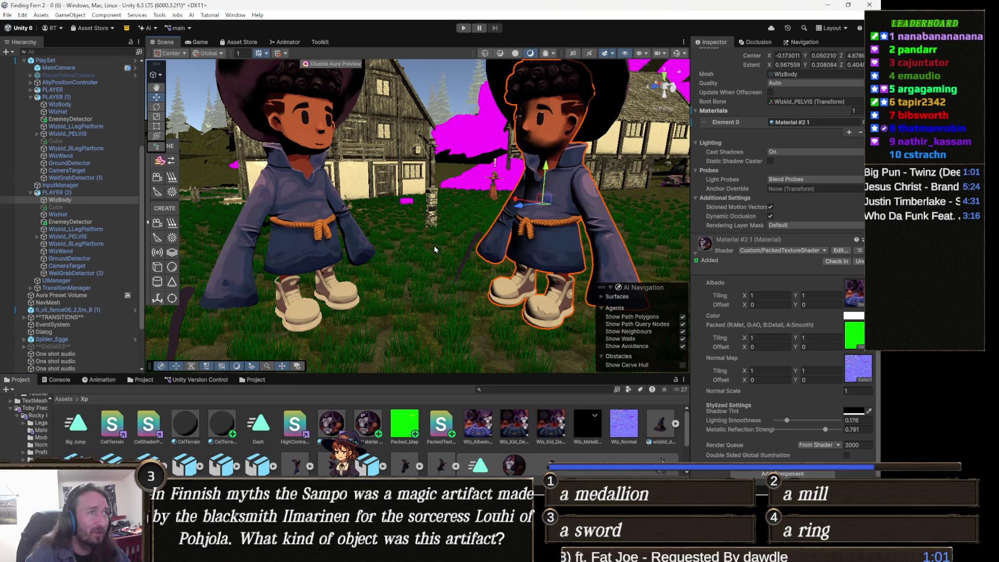
{"action": "scroll", "coordinate": [435, 249], "scroll_direction": "up", "scroll_amount": 3}
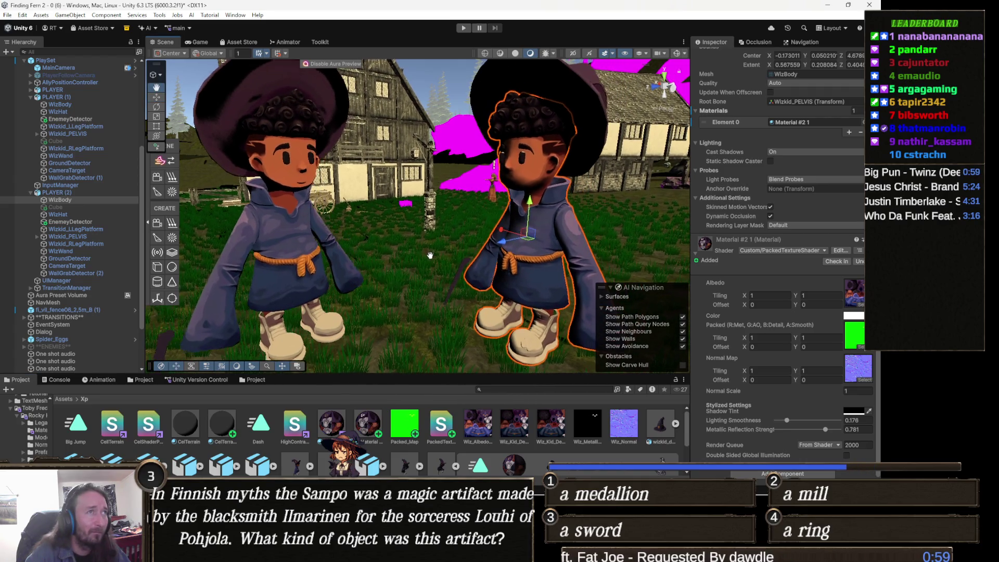
{"action": "scroll", "coordinate": [422, 234], "scroll_direction": "down", "scroll_amount": 2}
{"action": "mouse_move", "coordinate": [408, 212]}
{"action": "left_mouse_down"}
{"action": "mouse_move", "coordinate": [418, 302]}
{"action": "mouse_move", "coordinate": [402, 250]}
{"action": "mouse_move", "coordinate": [414, 252]}
{"action": "left_mouse_up"}
{"action": "scroll", "coordinate": [407, 252], "scroll_direction": "up", "scroll_amount": 2}
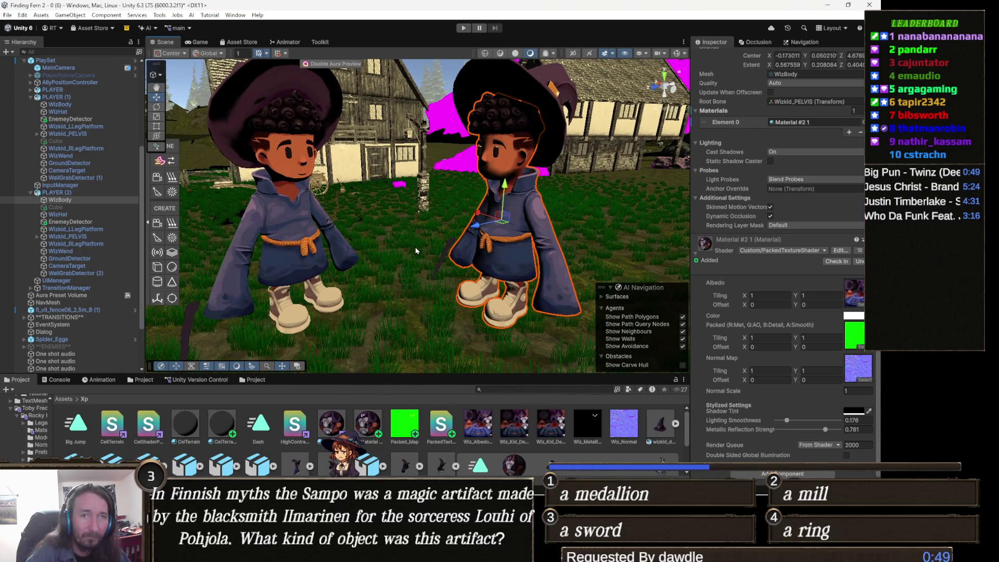
{"action": "scroll", "coordinate": [416, 248], "scroll_direction": "up", "scroll_amount": 2}
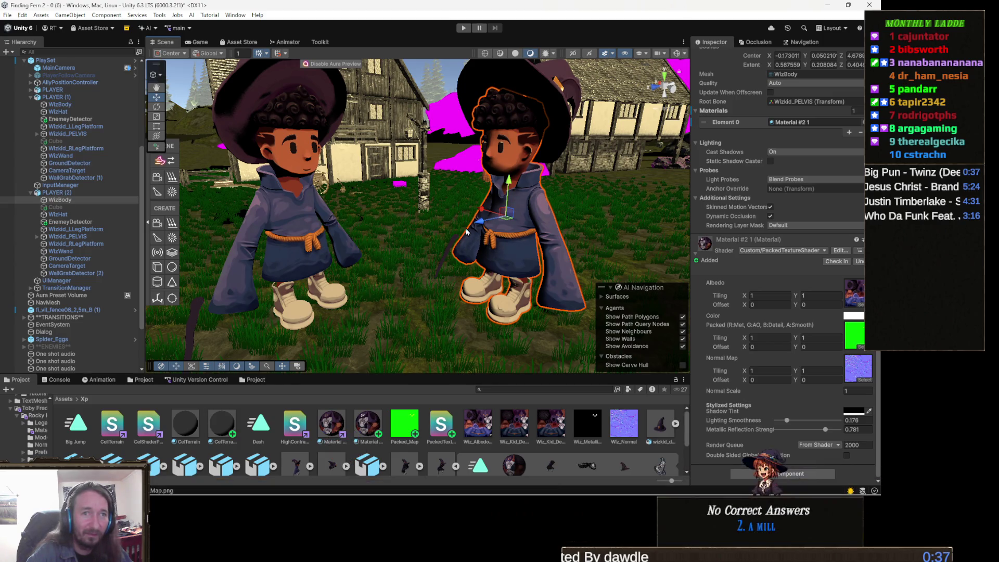
{"action": "mouse_move", "coordinate": [479, 273]}
{"action": "left_mouse_down"}
{"action": "mouse_move", "coordinate": [570, 250]}
{"action": "mouse_move", "coordinate": [417, 247]}
{"action": "mouse_move", "coordinate": [530, 258]}
{"action": "left_mouse_up"}
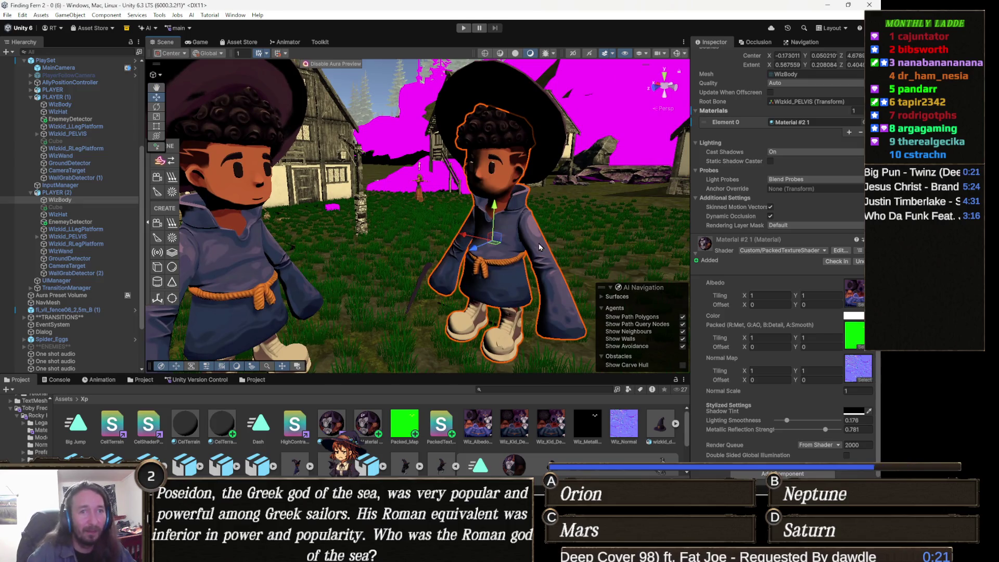
{"action": "left_click_drag", "start_coordinate": [518, 282], "coordinate": [509, 254]}
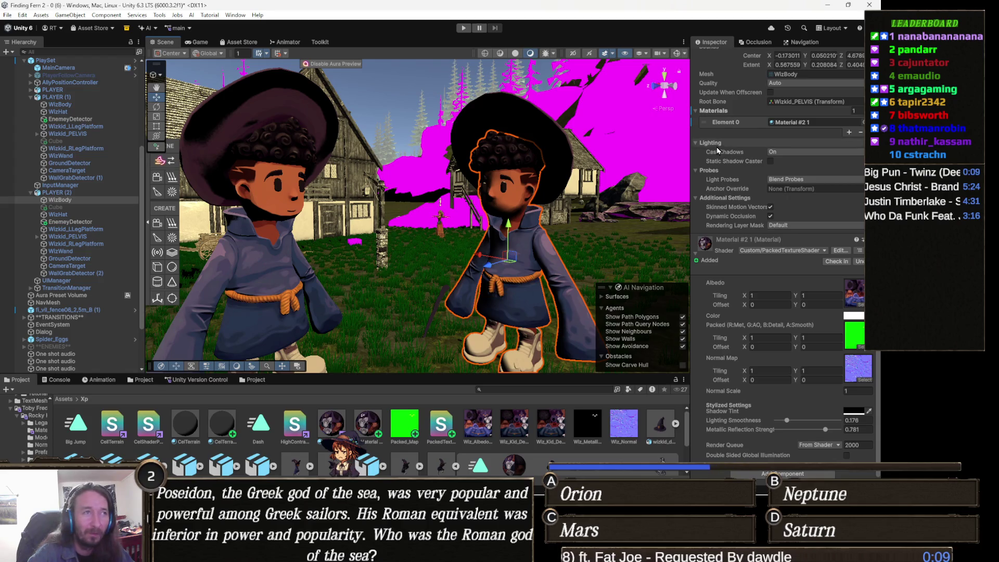
{"action": "left_click_drag", "start_coordinate": [537, 190], "coordinate": [507, 201]}
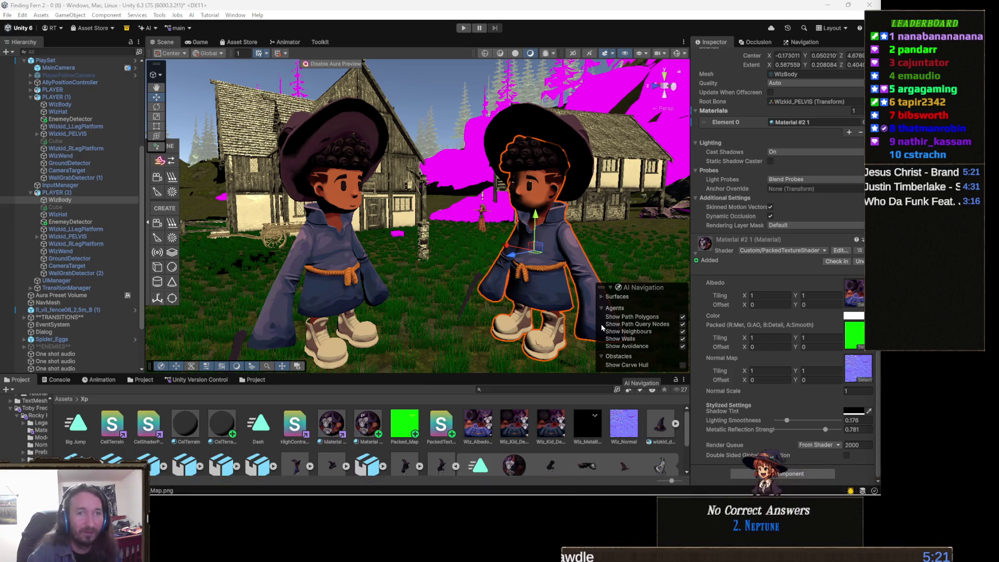
{"action": "mouse_move", "coordinate": [521, 291]}
{"action": "left_mouse_down"}
{"action": "mouse_move", "coordinate": [454, 301]}
{"action": "mouse_move", "coordinate": [513, 224]}
{"action": "mouse_move", "coordinate": [503, 224]}
{"action": "mouse_move", "coordinate": [644, 170]}
{"action": "mouse_move", "coordinate": [593, 189]}
{"action": "mouse_move", "coordinate": [439, 217]}
{"action": "mouse_move", "coordinate": [464, 218]}
{"action": "mouse_move", "coordinate": [324, 157]}
{"action": "mouse_move", "coordinate": [411, 255]}
{"action": "left_mouse_up"}
{"action": "left_click", "coordinate": [417, 261]}
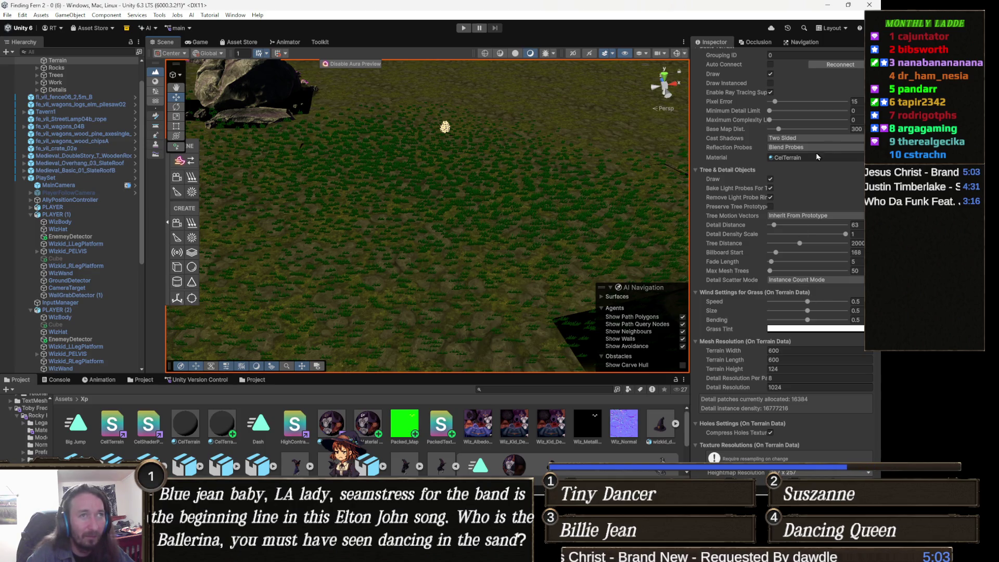
Step: Switch the terrain to Paint Texture mode with the Yellow Grass_5 layer selected
{"action": "scroll", "coordinate": [833, 192], "scroll_direction": "up", "scroll_amount": 4}
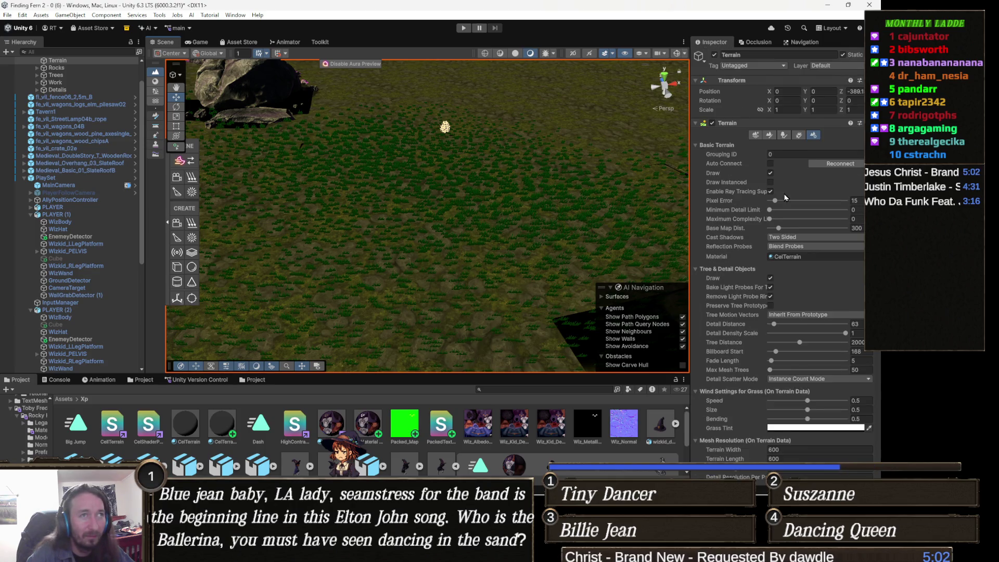
{"action": "left_click", "coordinate": [805, 260]}
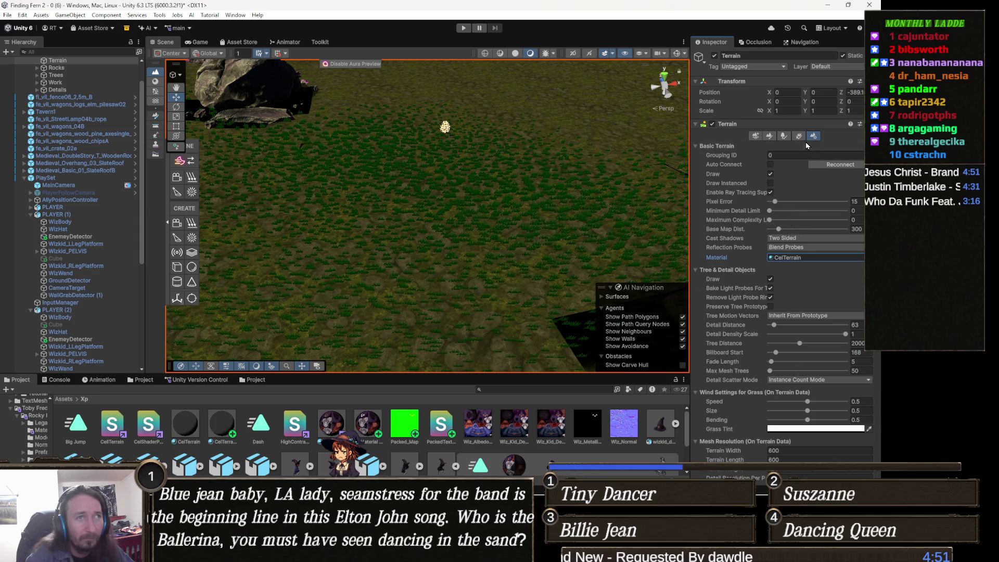
{"action": "scroll", "coordinate": [781, 177], "scroll_direction": "up", "scroll_amount": 3}
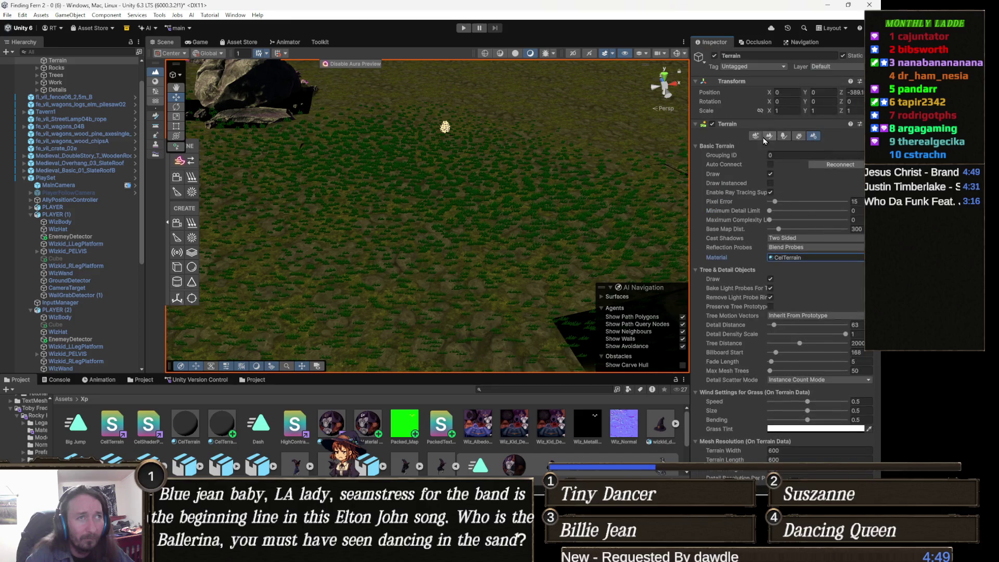
{"action": "left_click", "coordinate": [769, 136]}
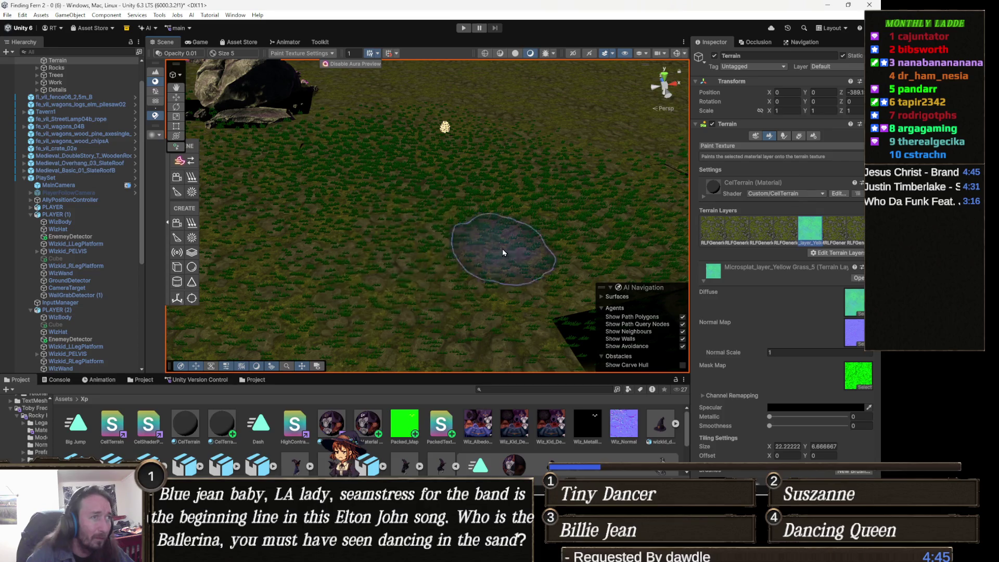
Step: Test-paint the selected layer on the terrain and tilt the view
{"action": "mouse_move", "coordinate": [438, 256]}
{"action": "left_mouse_down"}
{"action": "mouse_move", "coordinate": [485, 244]}
{"action": "mouse_move", "coordinate": [412, 224]}
{"action": "mouse_move", "coordinate": [448, 295]}
{"action": "mouse_move", "coordinate": [450, 281]}
{"action": "left_mouse_up"}
{"action": "mouse_move", "coordinate": [343, 210]}
{"action": "left_mouse_down"}
{"action": "mouse_move", "coordinate": [454, 282]}
{"action": "mouse_move", "coordinate": [395, 256]}
{"action": "mouse_move", "coordinate": [359, 270]}
{"action": "left_mouse_up"}
{"action": "scroll", "coordinate": [357, 273], "scroll_direction": "up", "scroll_amount": 8}
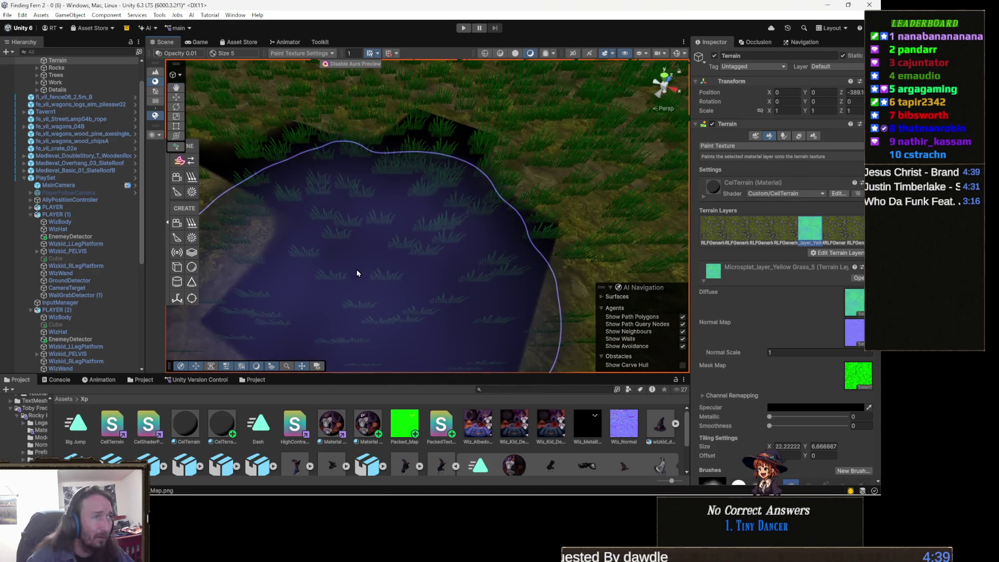
{"action": "scroll", "coordinate": [783, 320], "scroll_direction": "down", "scroll_amount": 2}
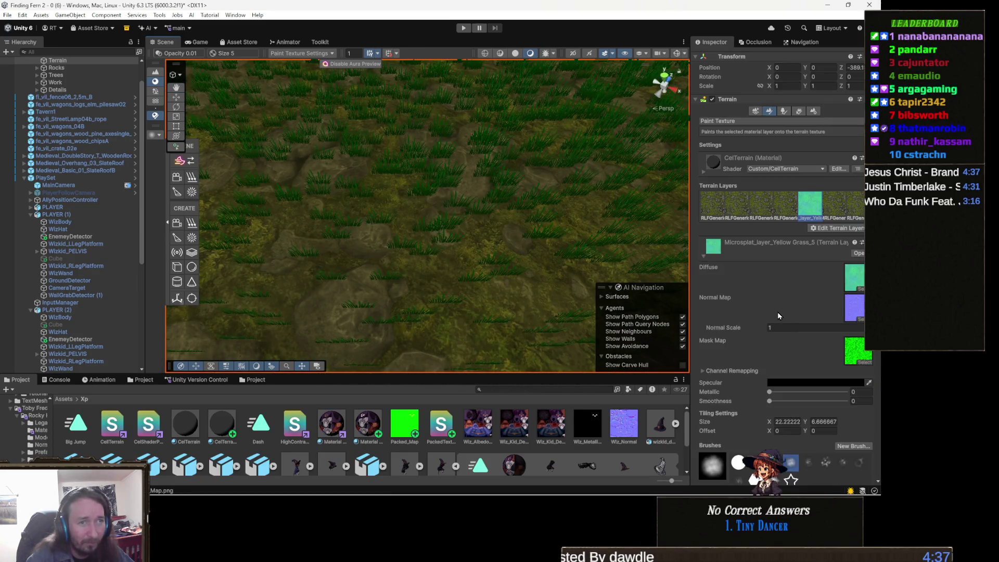
{"action": "scroll", "coordinate": [775, 308], "scroll_direction": "up", "scroll_amount": 2}
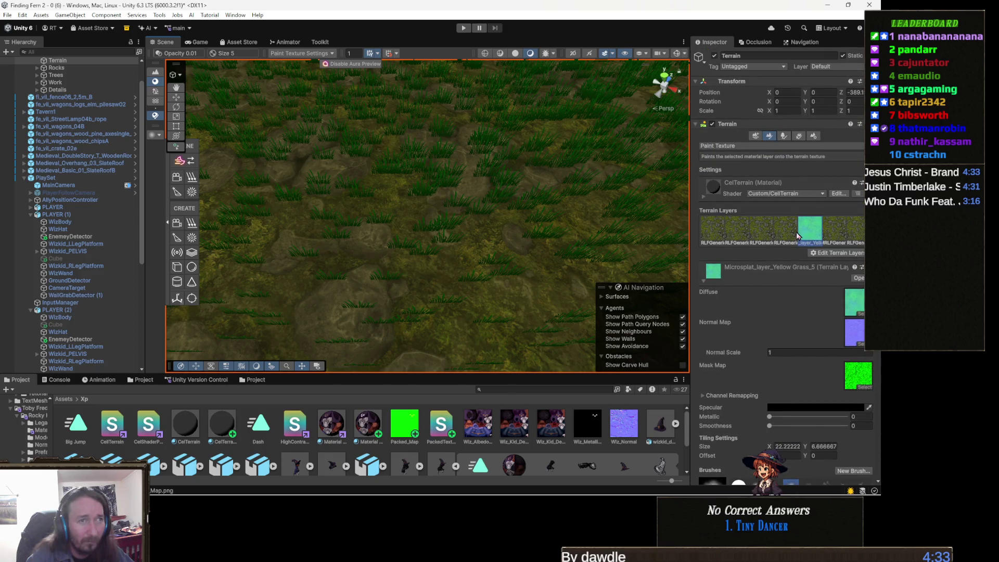
Step: Select the fourth rock-grass layer (8 × 8 tiling) and bring up Edit Terrain Layers
{"action": "left_click", "coordinate": [772, 236]}
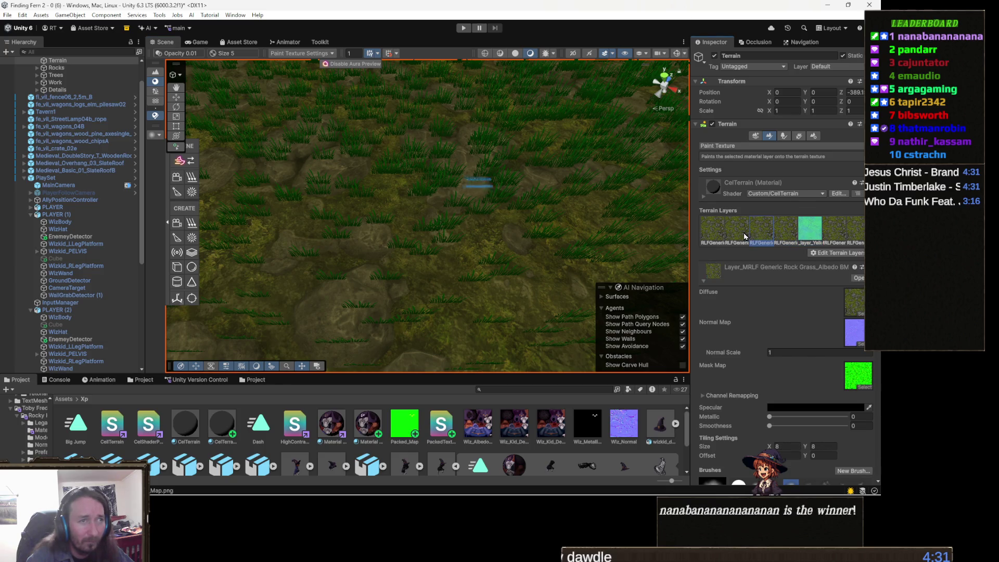
{"action": "left_click", "coordinate": [794, 234]}
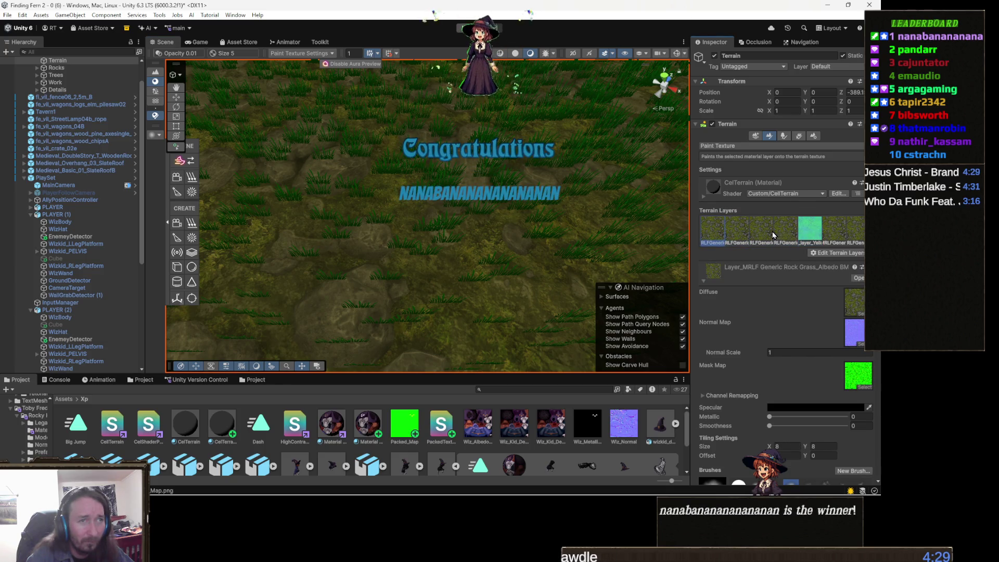
{"action": "left_click", "coordinate": [852, 255]}
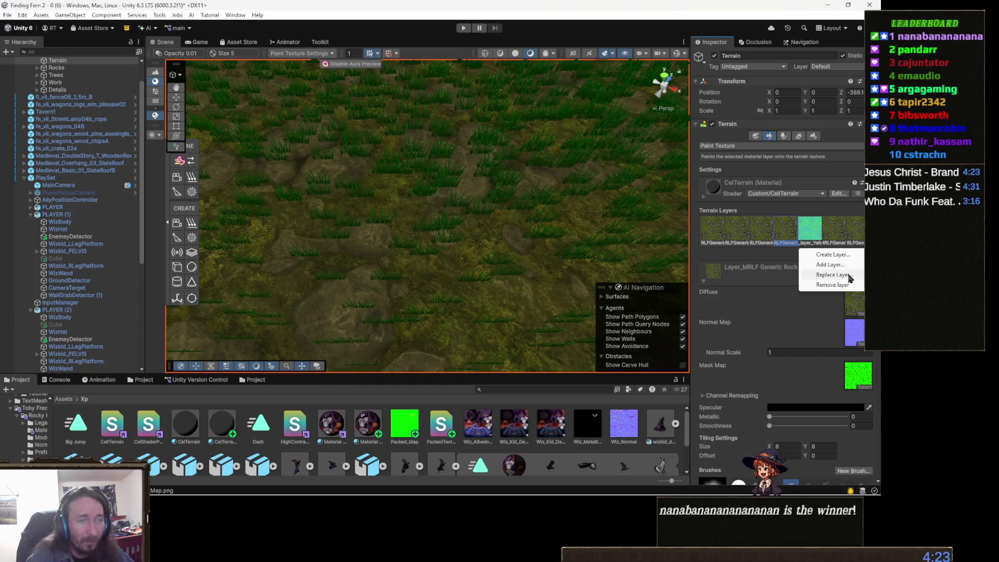
Step: Replace the rock-grass layer with Yellow Grass and remove the leftover rock-grass layer
{"action": "left_click", "coordinate": [833, 275]}
{"action": "scroll", "coordinate": [781, 328], "scroll_direction": "down", "scroll_amount": 2}
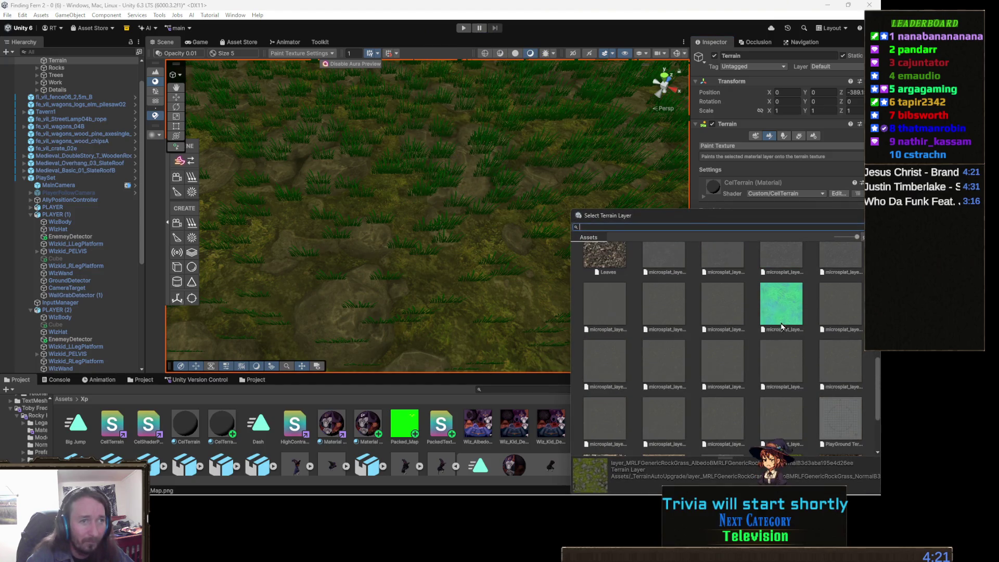
{"action": "double_click", "coordinate": [796, 291]}
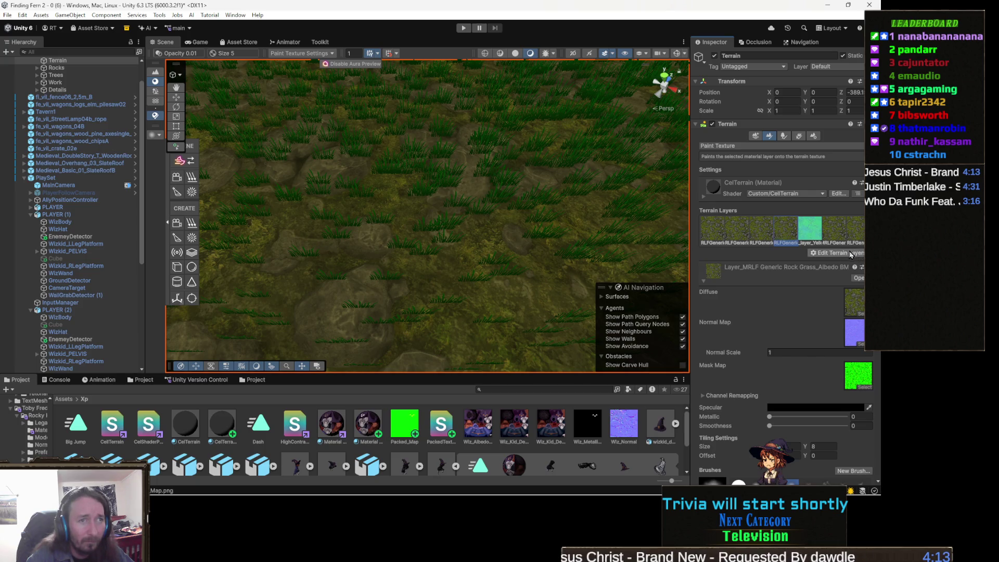
{"action": "left_click", "coordinate": [837, 253]}
{"action": "left_click", "coordinate": [833, 285]}
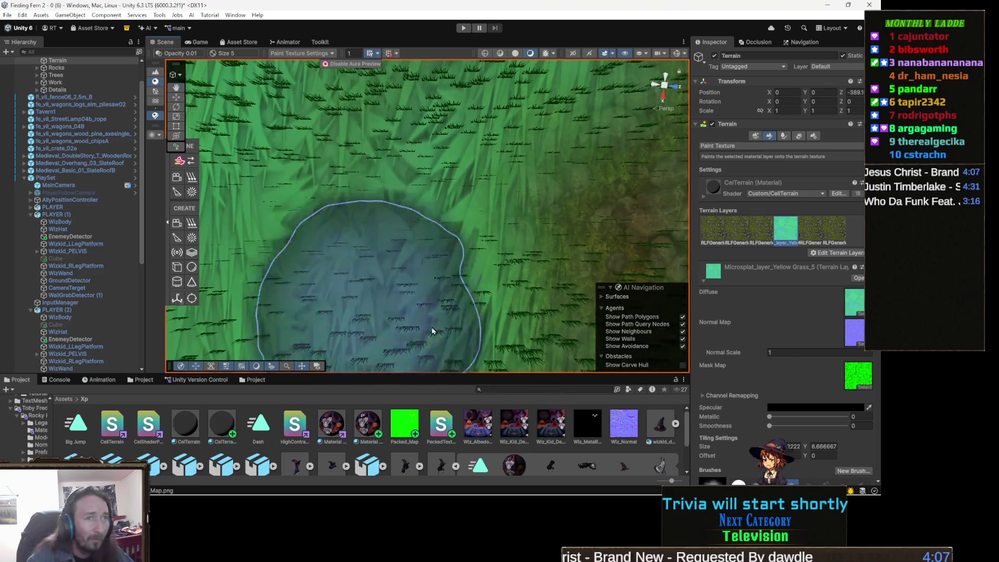
Step: Set the Yellow Grass layer's Tiling Size to 2 × 2
{"action": "scroll", "coordinate": [804, 395], "scroll_direction": "down", "scroll_amount": 4}
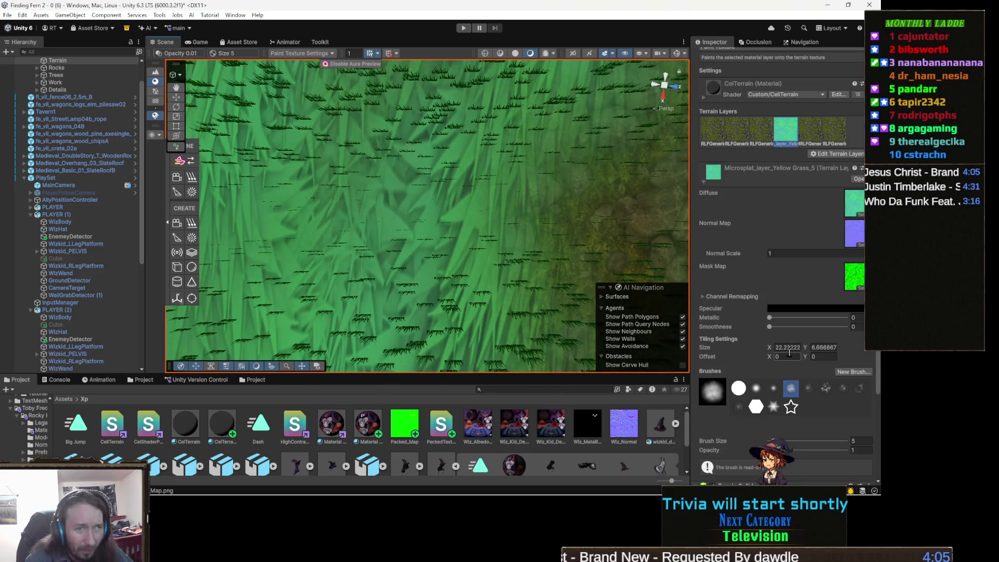
{"action": "type", "text": "2"}
{"action": "left_click", "coordinate": [827, 347]}
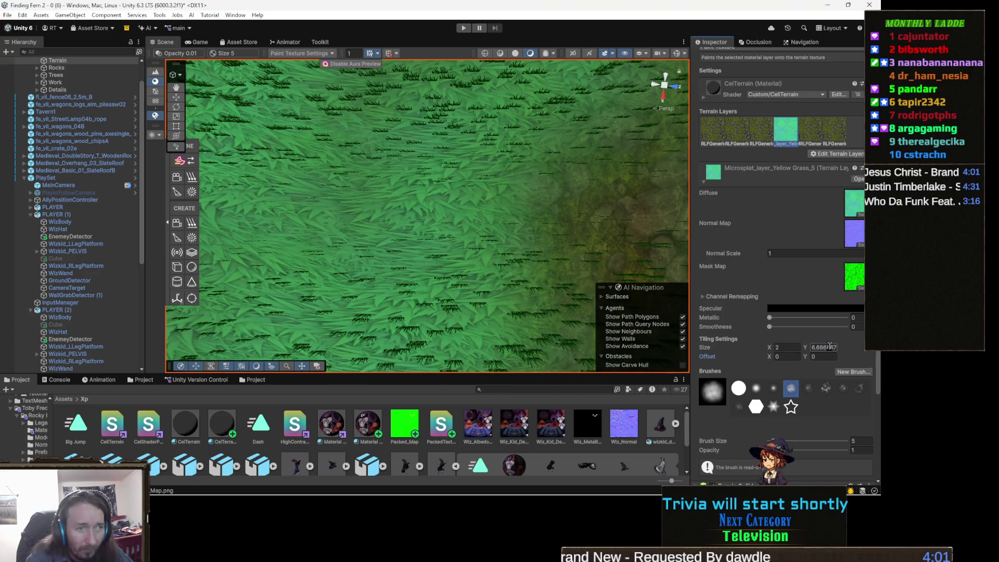
{"action": "type", "text": "2"}
{"action": "scroll", "coordinate": [542, 232], "scroll_direction": "up", "scroll_amount": 8}
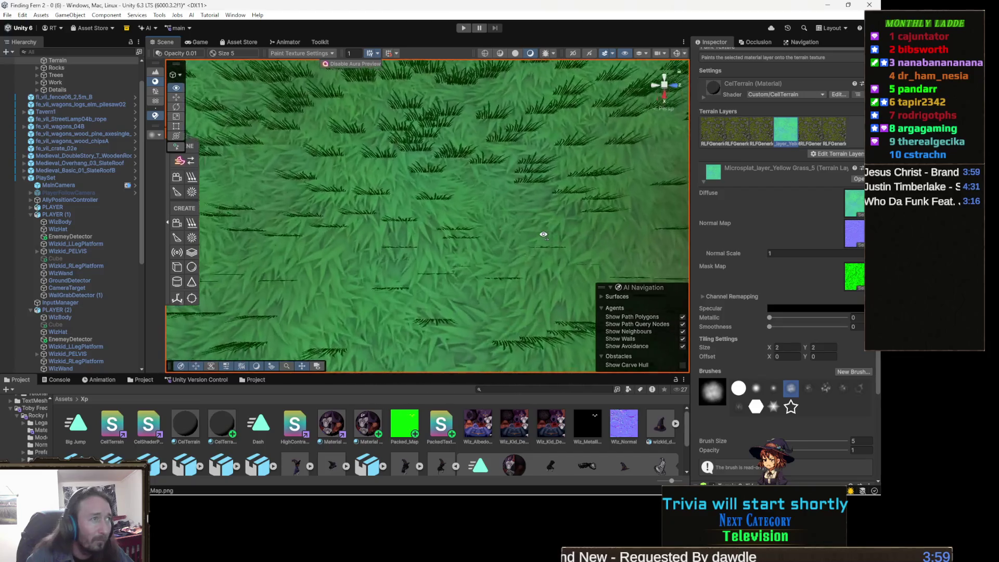
{"action": "scroll", "coordinate": [543, 234], "scroll_direction": "down", "scroll_amount": 8}
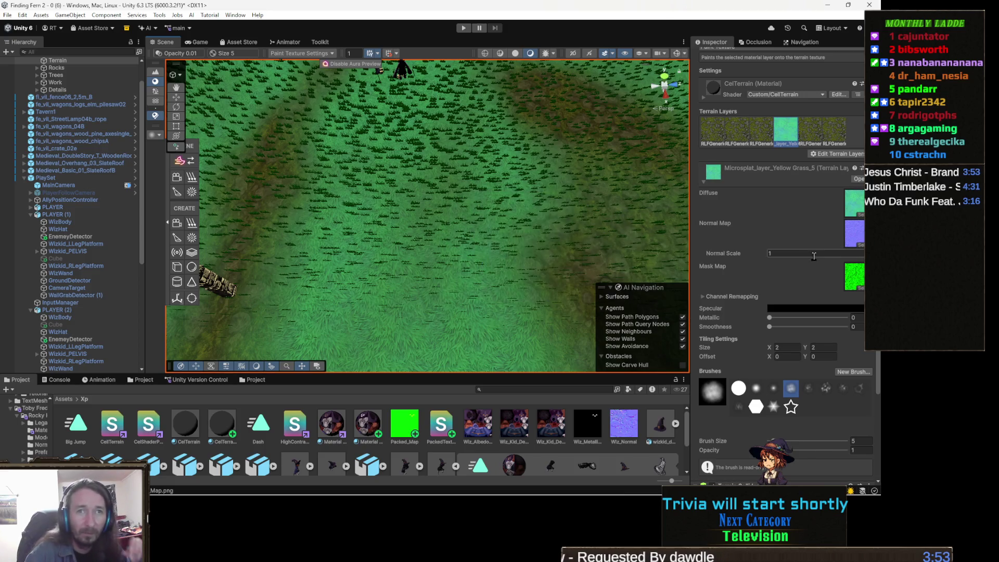
{"action": "scroll", "coordinate": [729, 213], "scroll_direction": "up", "scroll_amount": 2}
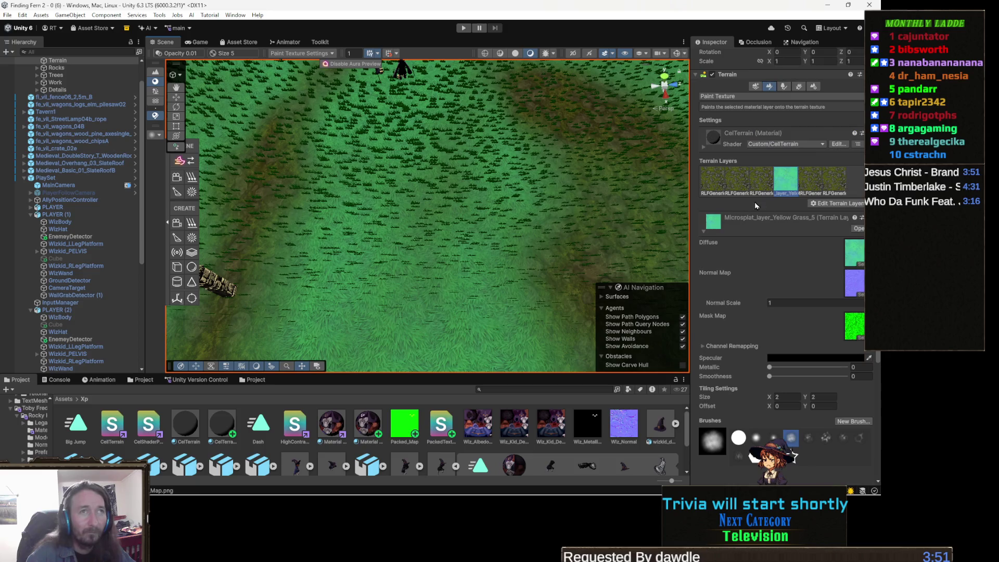
{"action": "scroll", "coordinate": [780, 241], "scroll_direction": "up", "scroll_amount": 2}
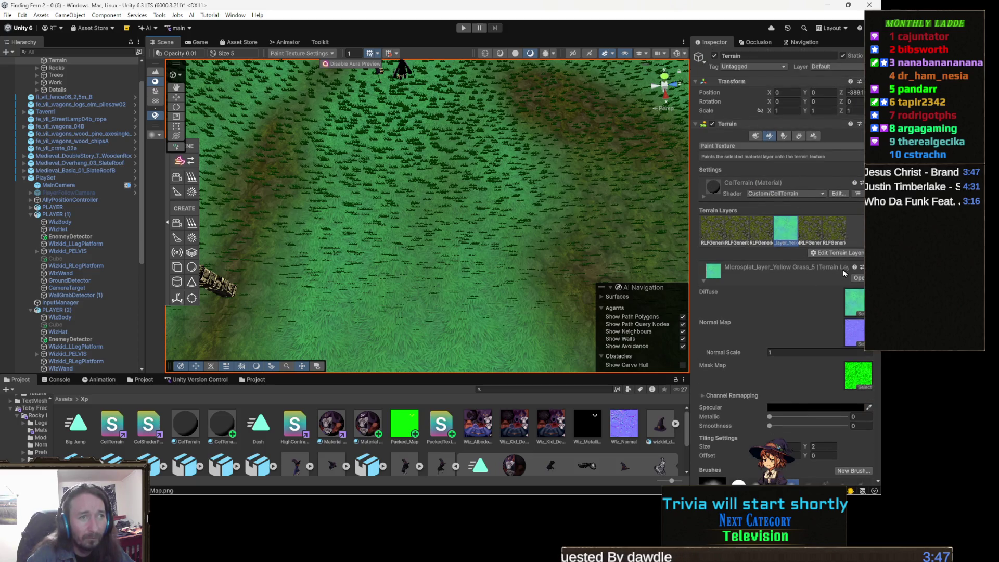
Step: Open the terrain's CelTerrain shader in Visual Studio, leaving the layer unreset
{"action": "left_click", "coordinate": [862, 267]}
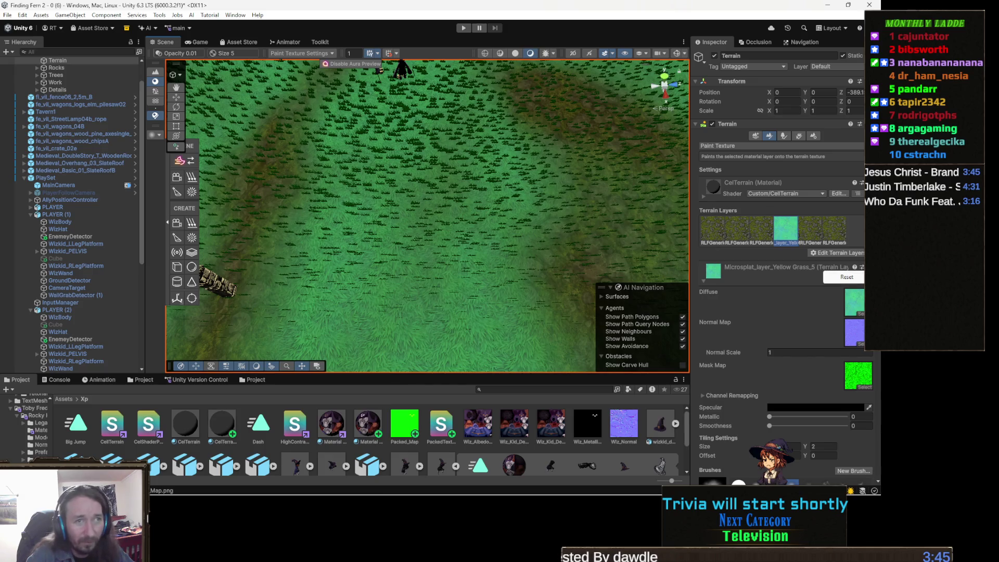
{"action": "left_click", "coordinate": [751, 270]}
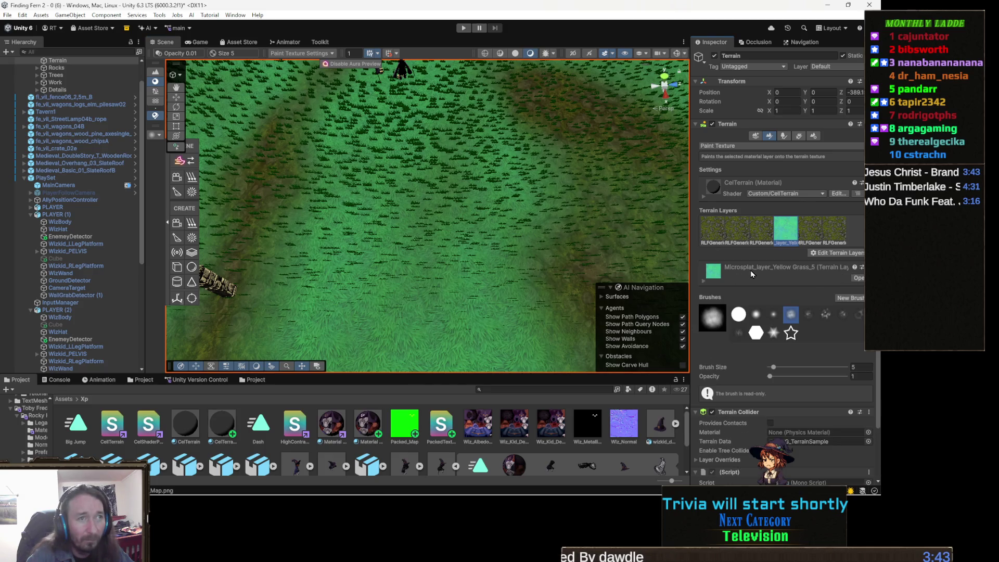
{"action": "left_click", "coordinate": [814, 135]}
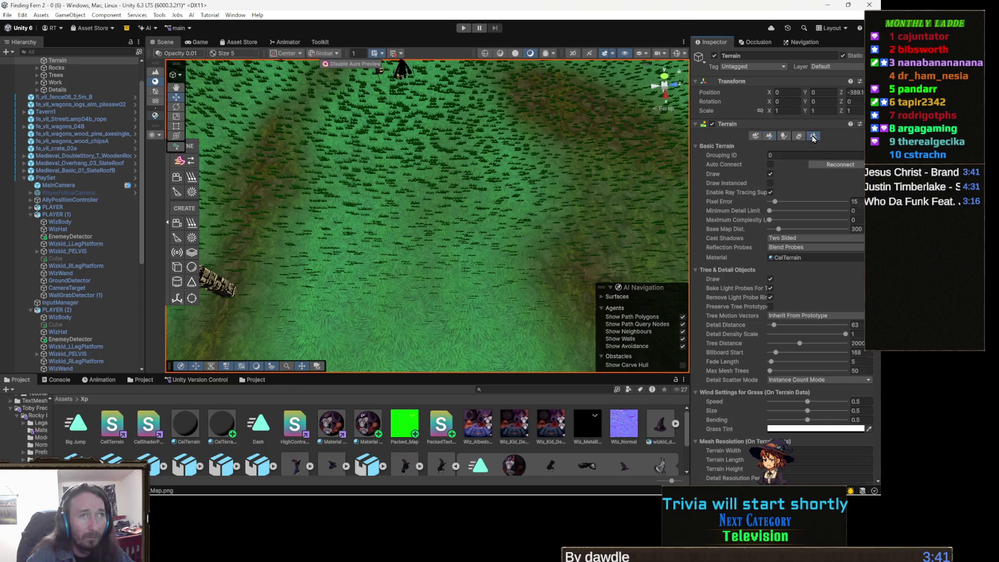
{"action": "left_click", "coordinate": [814, 258]}
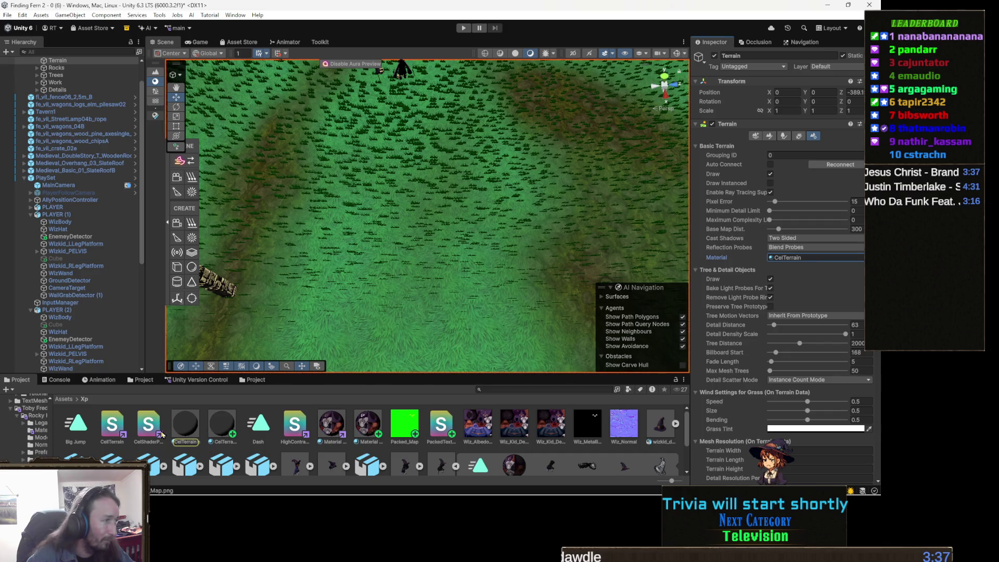
{"action": "double_click", "coordinate": [119, 422]}
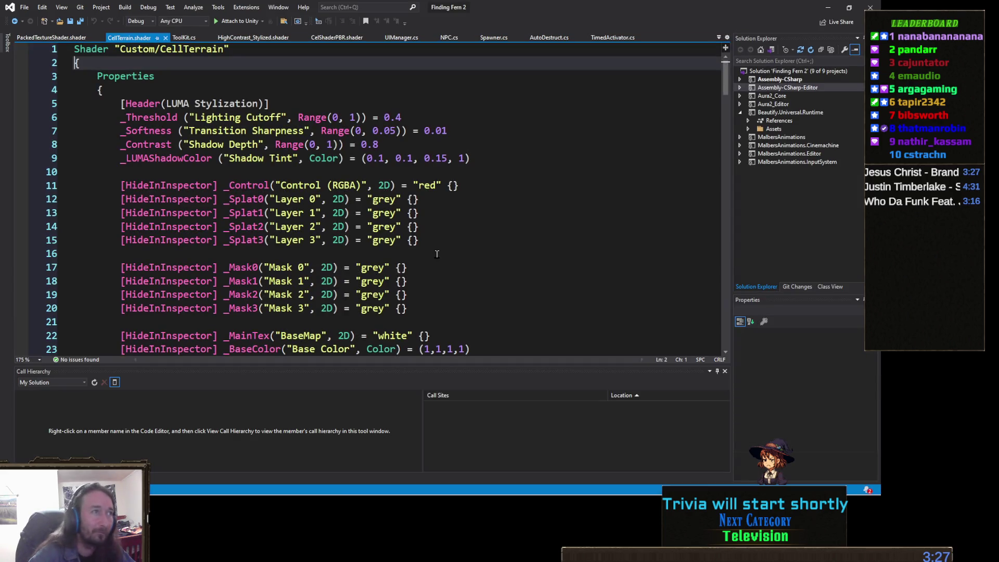
Step: Review the CellTerrain shader's properties and texture bombing helpers, then return to Unity
{"action": "scroll", "coordinate": [312, 250], "scroll_direction": "down", "scroll_amount": 3}
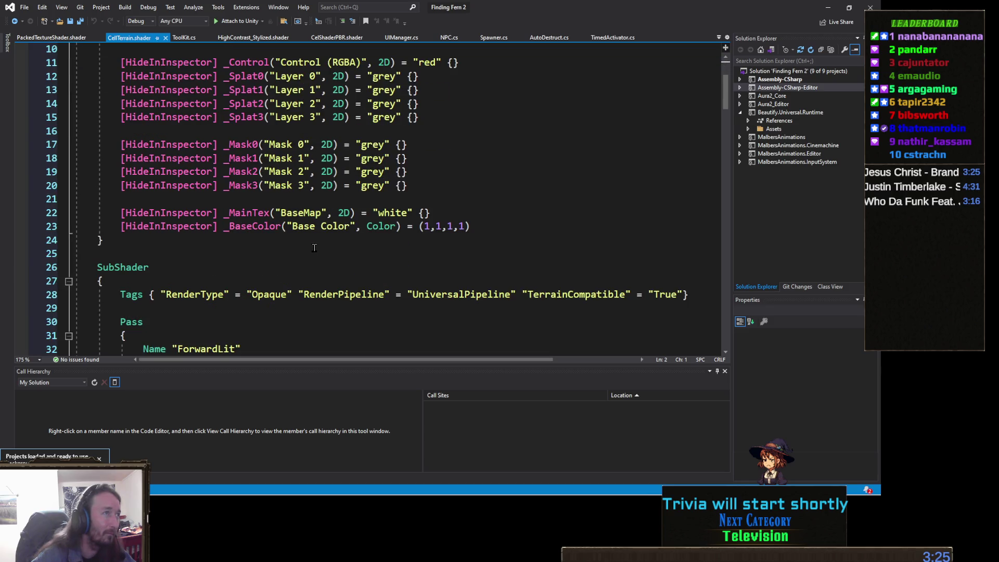
{"action": "scroll", "coordinate": [315, 247], "scroll_direction": "down", "scroll_amount": 20}
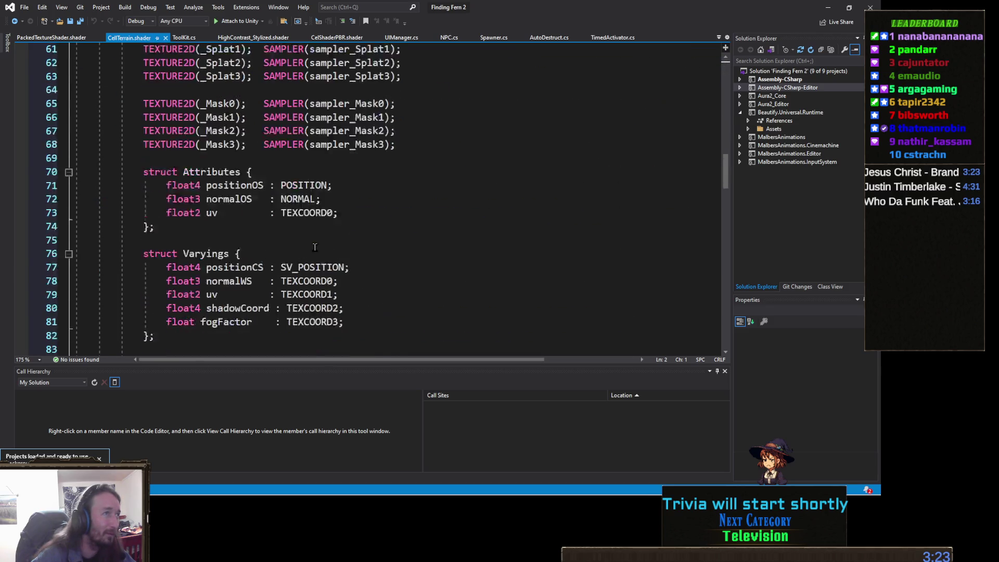
{"action": "scroll", "coordinate": [315, 246], "scroll_direction": "down", "scroll_amount": 20}
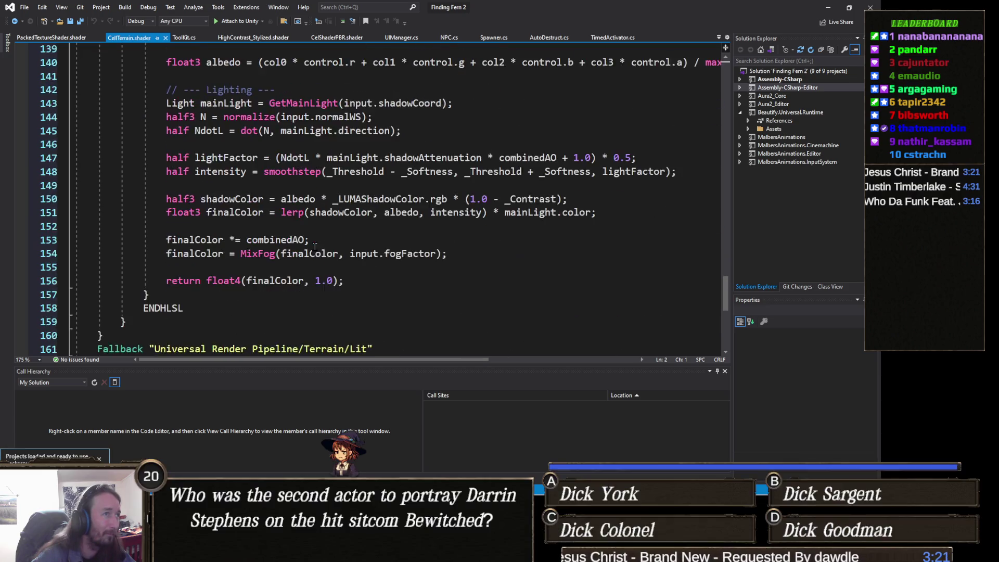
{"action": "scroll", "coordinate": [315, 247], "scroll_direction": "up", "scroll_amount": 14}
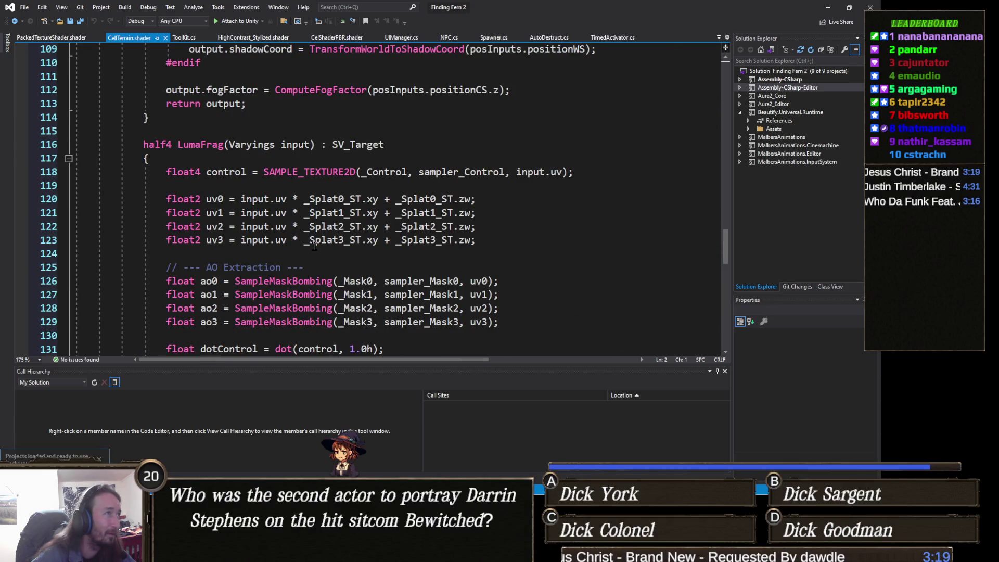
{"action": "scroll", "coordinate": [312, 243], "scroll_direction": "up", "scroll_amount": 5}
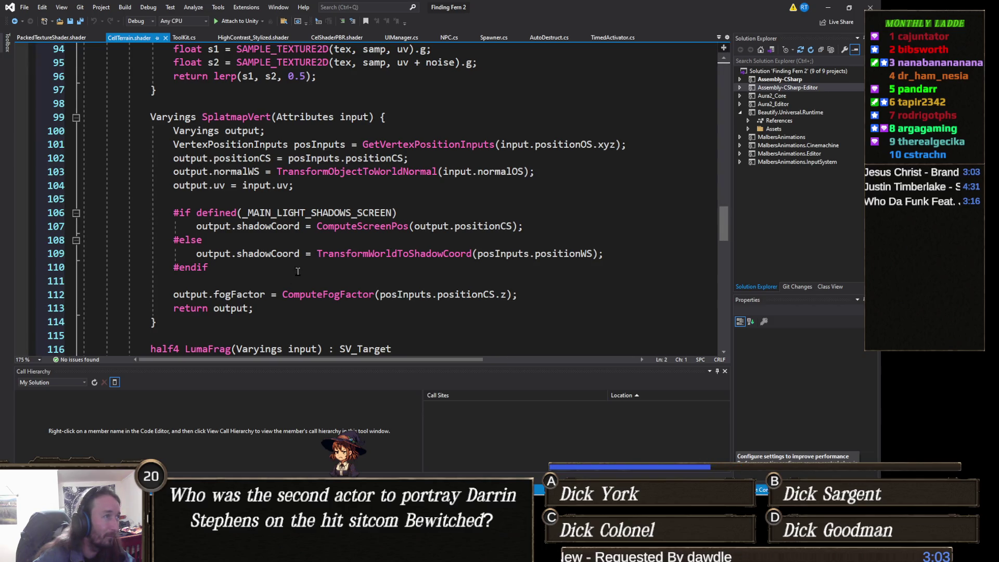
{"action": "scroll", "coordinate": [298, 271], "scroll_direction": "up", "scroll_amount": 2}
{"action": "scroll", "coordinate": [339, 271], "scroll_direction": "up", "scroll_amount": 3}
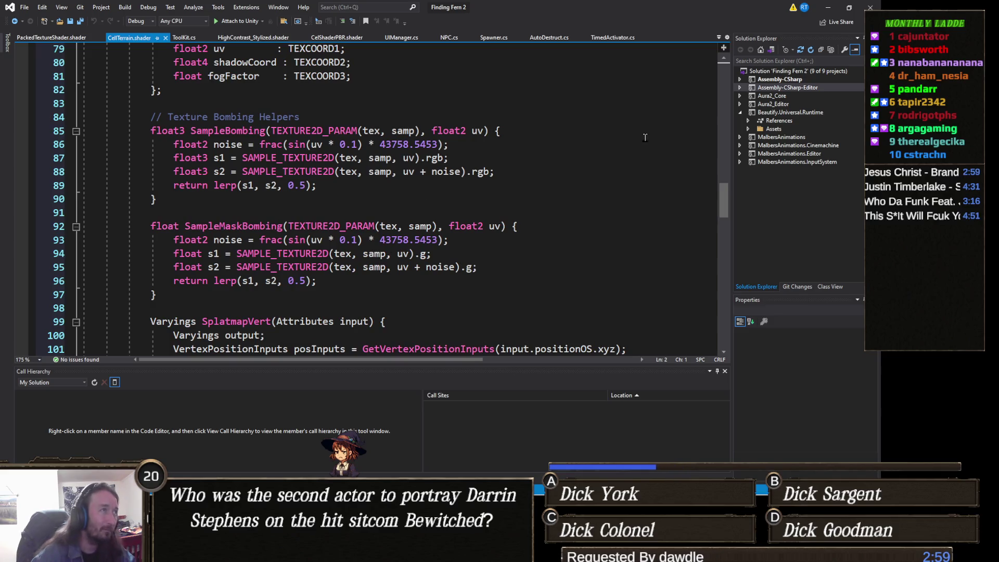
{"action": "key", "text": "alt+Tab"}
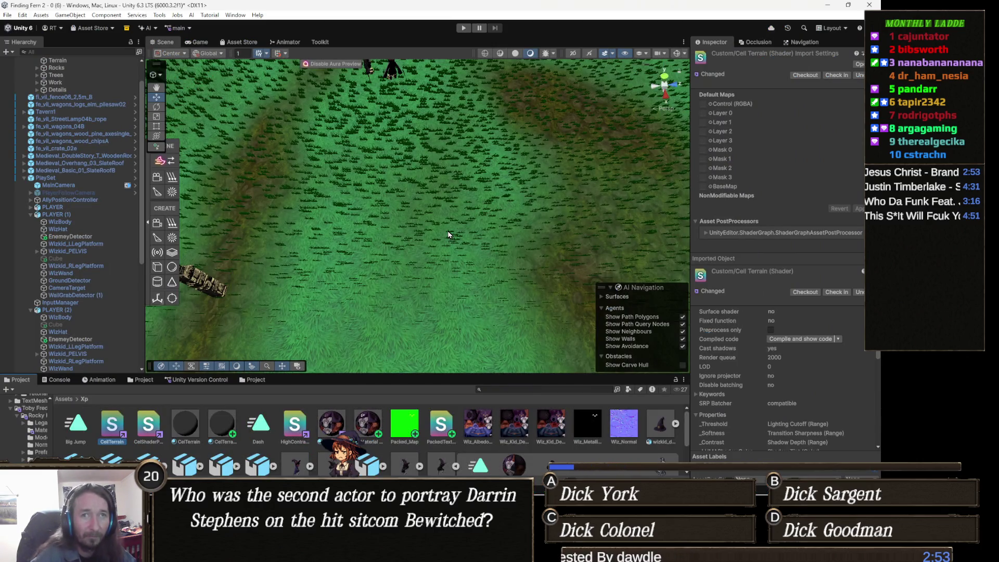
Step: Enable the ENEMIES group so the spiders appear in the village
{"action": "mouse_move", "coordinate": [453, 240]}
{"action": "left_mouse_down"}
{"action": "mouse_move", "coordinate": [530, 165]}
{"action": "mouse_move", "coordinate": [549, 207]}
{"action": "mouse_move", "coordinate": [423, 309]}
{"action": "mouse_move", "coordinate": [375, 330]}
{"action": "mouse_move", "coordinate": [468, 242]}
{"action": "mouse_move", "coordinate": [521, 238]}
{"action": "left_mouse_up"}
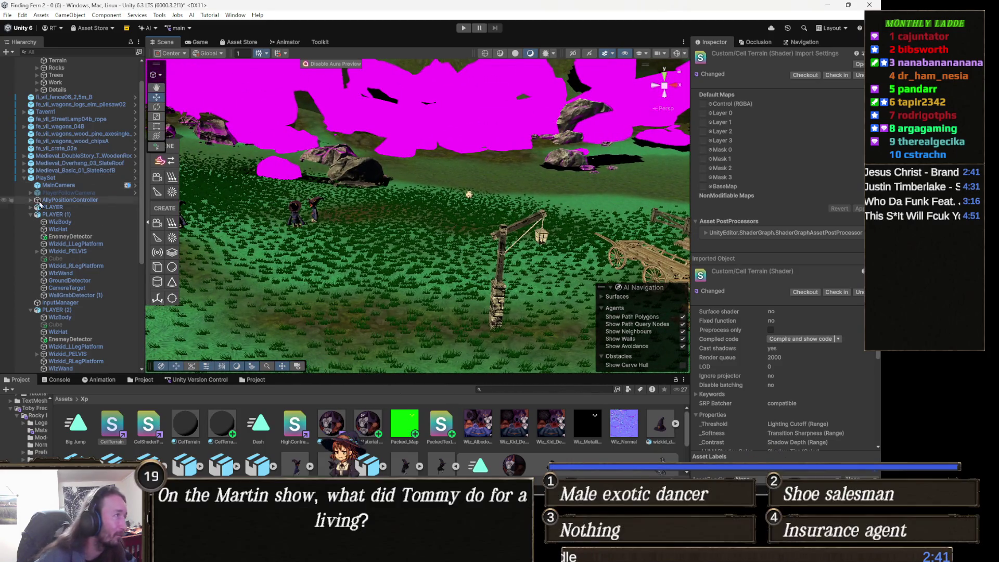
{"action": "scroll", "coordinate": [76, 219], "scroll_direction": "down", "scroll_amount": 8}
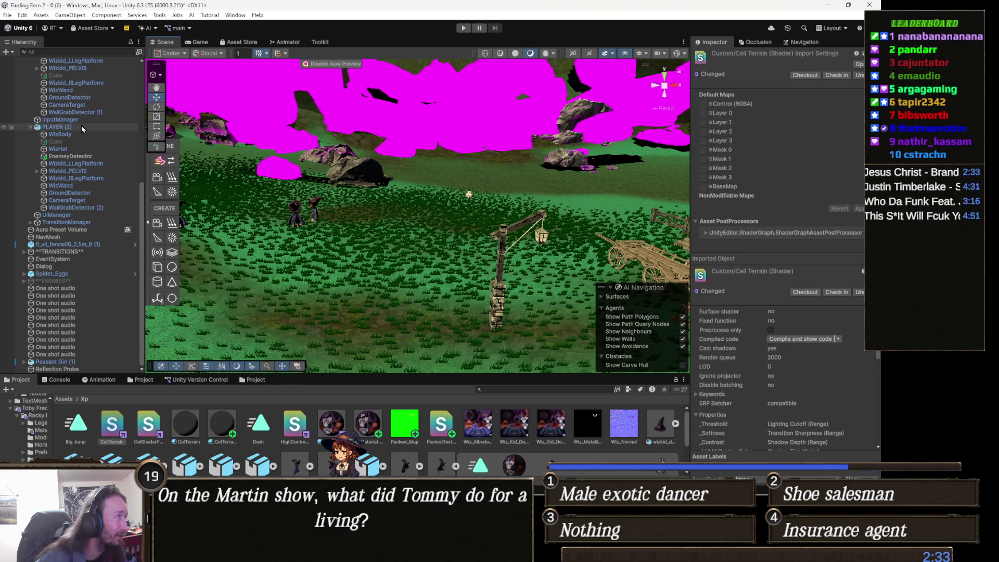
{"action": "left_click", "coordinate": [53, 281]}
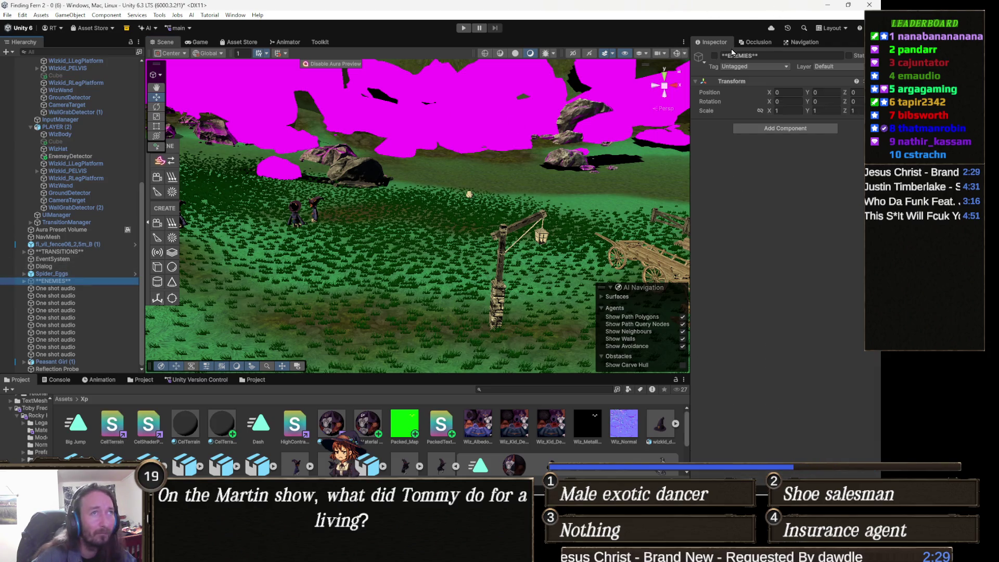
{"action": "left_click", "coordinate": [722, 58]}
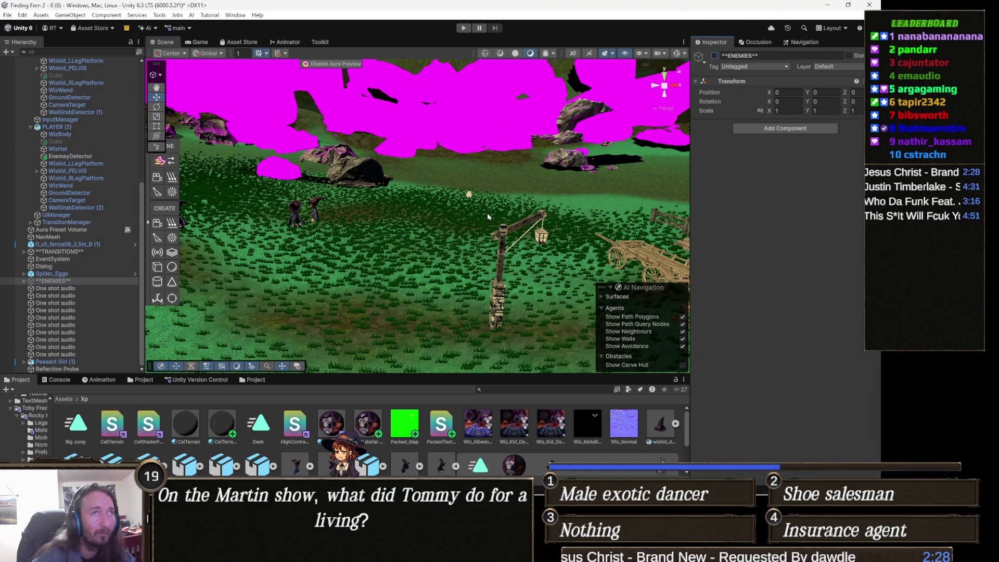
{"action": "left_click", "coordinate": [715, 56]}
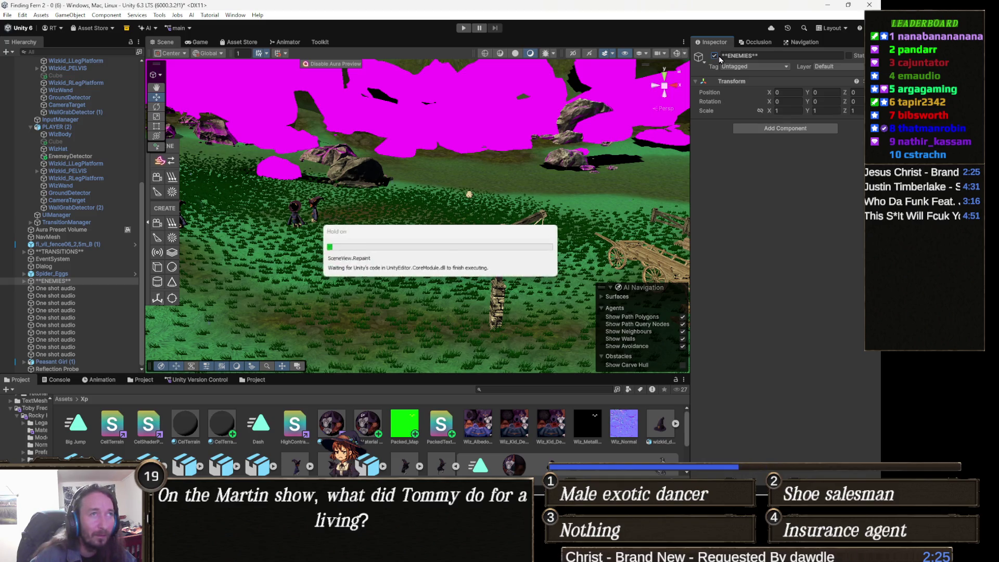
Step: Fly the Scene camera to the spiders and select the Giant Spider
{"action": "key", "text": "w"}
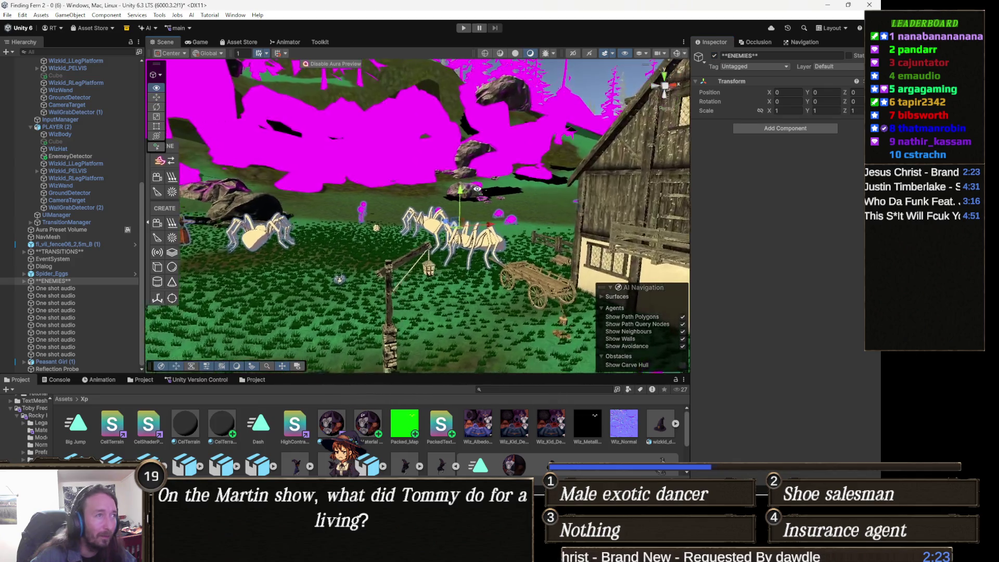
{"action": "mouse_move", "coordinate": [483, 191]}
{"action": "left_mouse_down"}
{"action": "mouse_move", "coordinate": [455, 187]}
{"action": "mouse_move", "coordinate": [423, 232]}
{"action": "left_mouse_up"}
{"action": "left_click", "coordinate": [423, 232]}
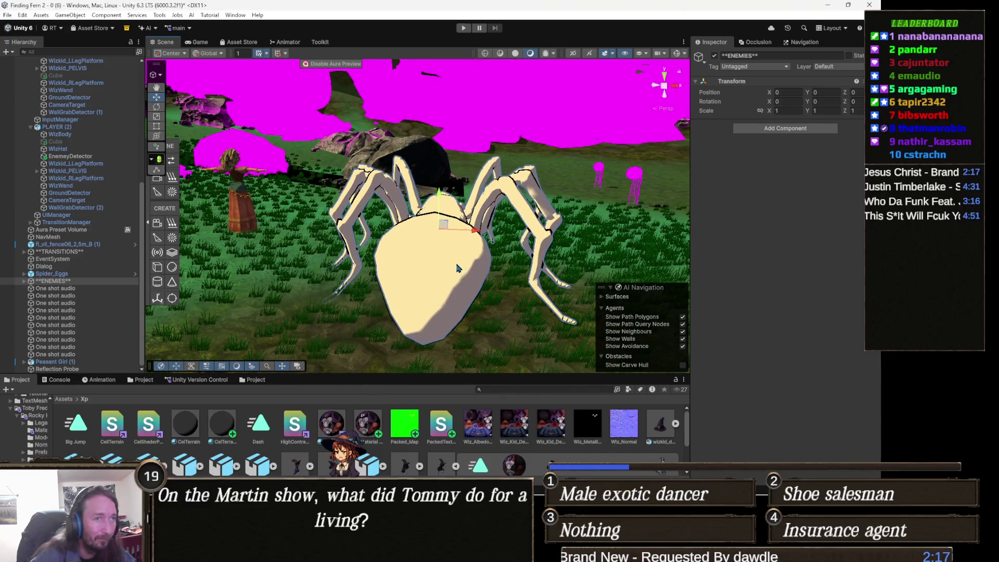
Step: Switch the spider Abdomen's Spider1 material to Custom/PackedTextureShader
{"action": "key", "text": "f"}
{"action": "scroll", "coordinate": [810, 341], "scroll_direction": "down", "scroll_amount": 5}
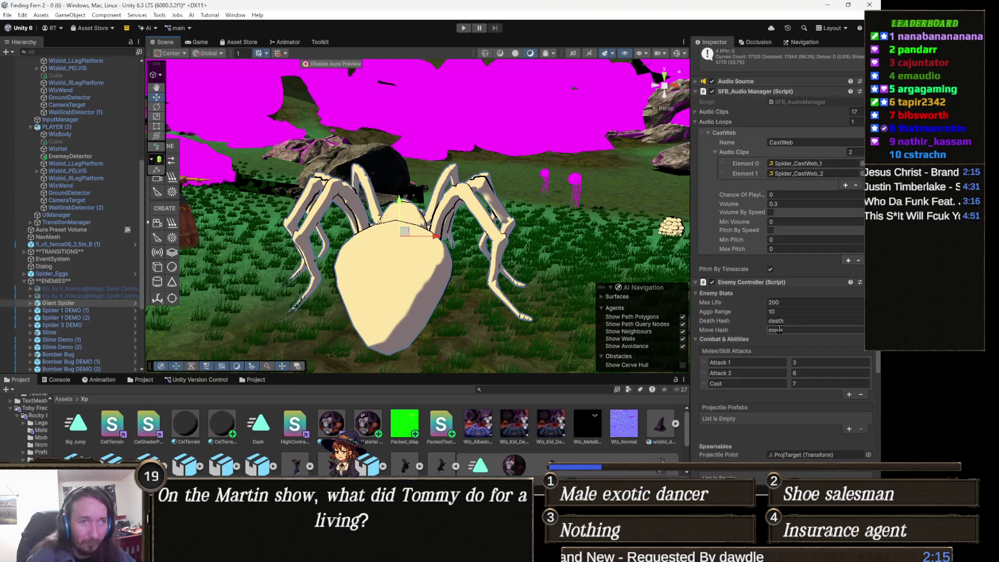
{"action": "scroll", "coordinate": [775, 326], "scroll_direction": "down", "scroll_amount": 5}
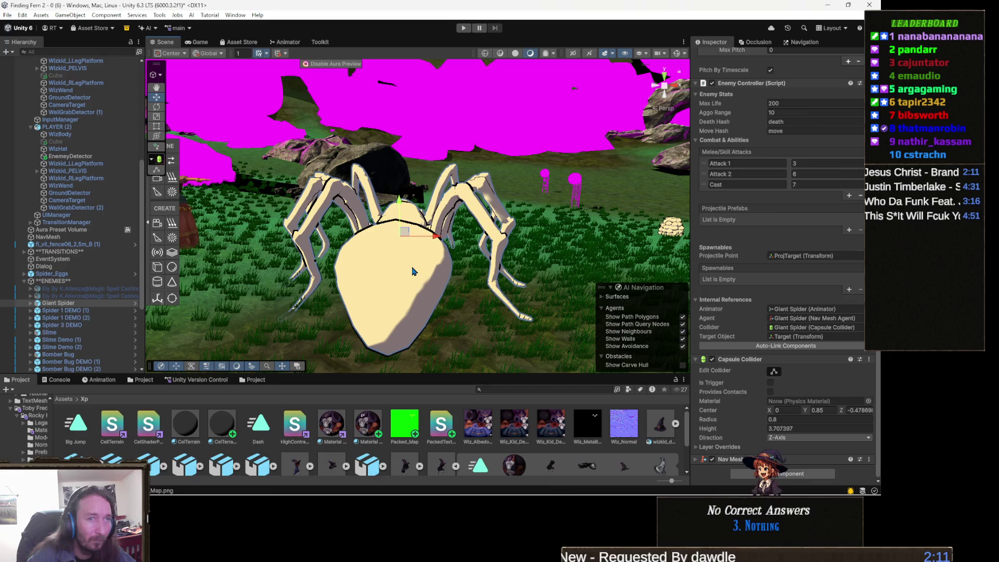
{"action": "left_click", "coordinate": [428, 267]}
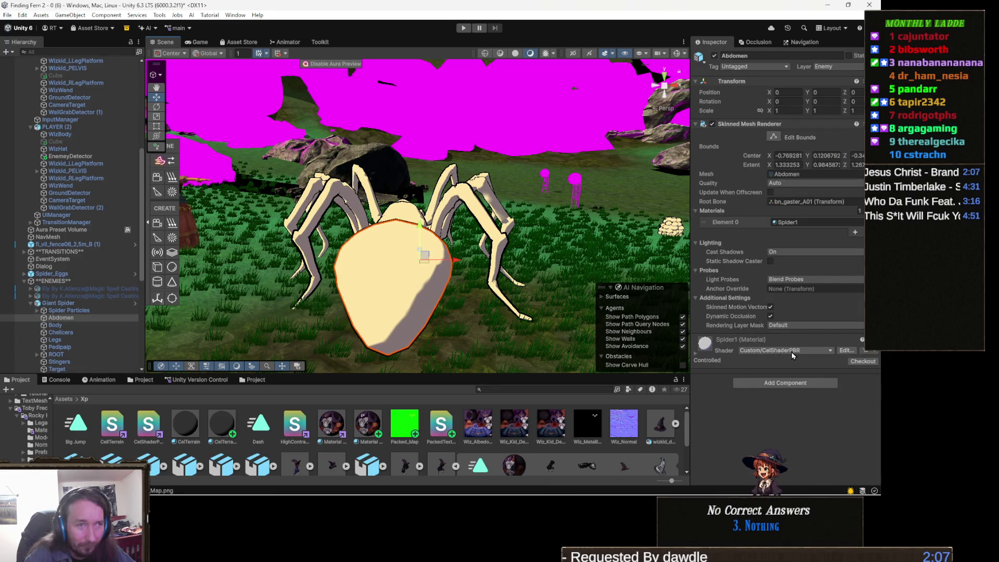
{"action": "left_click", "coordinate": [808, 352]}
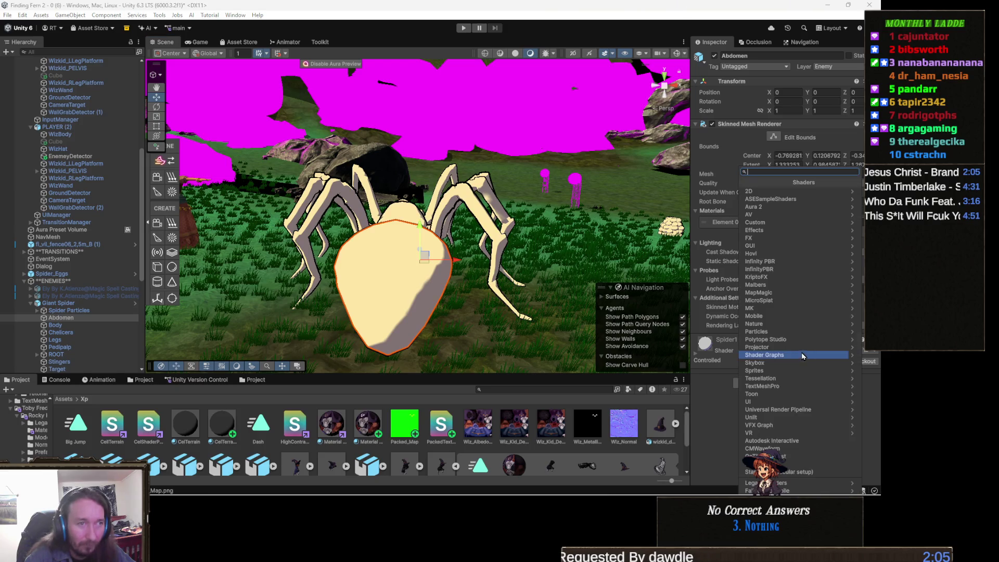
{"action": "left_click", "coordinate": [776, 222]}
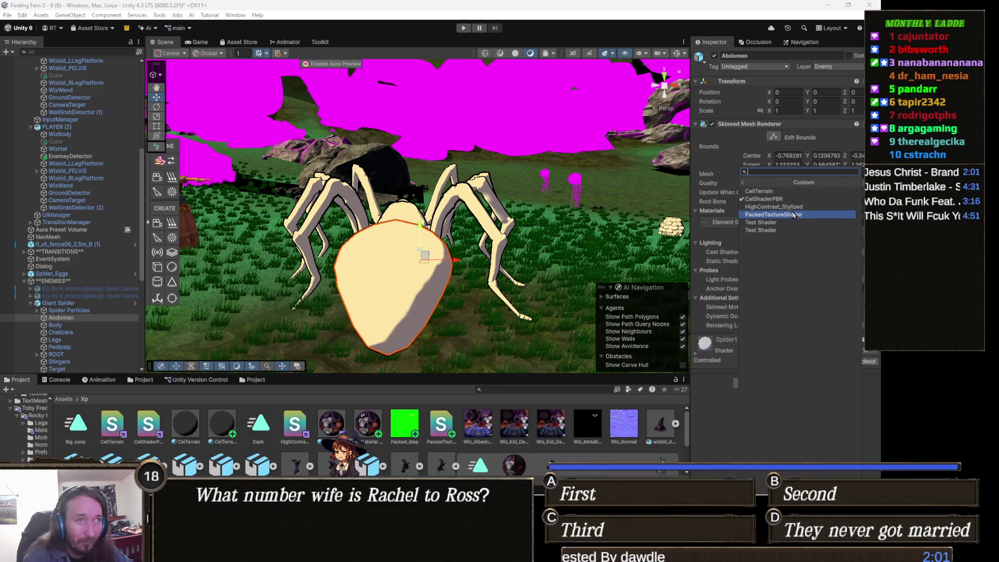
{"action": "left_click", "coordinate": [795, 215]}
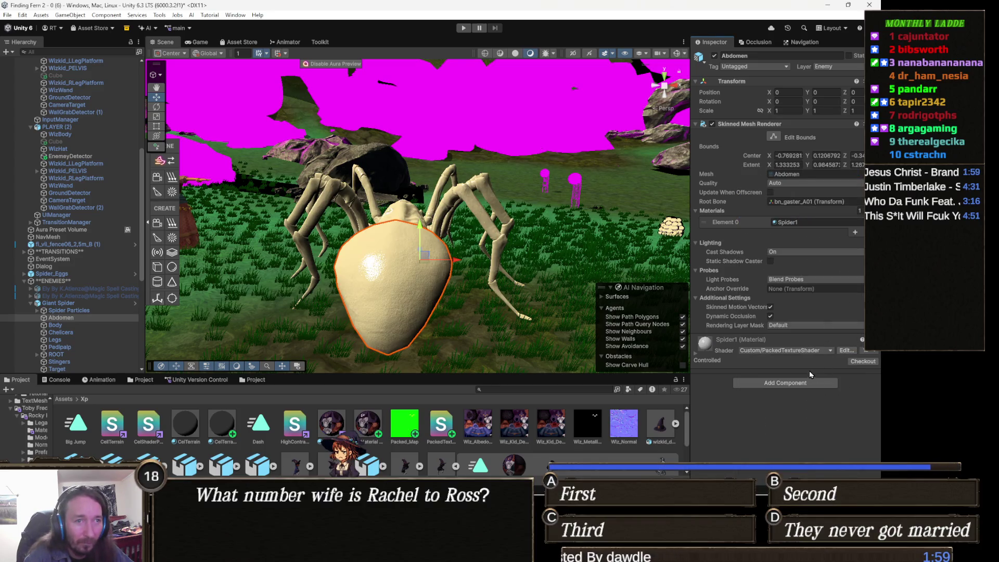
Step: Expand the Spider1 material and locate its tex_Spider1 normal map texture
{"action": "left_click", "coordinate": [717, 348]}
{"action": "scroll", "coordinate": [818, 367], "scroll_direction": "down", "scroll_amount": 3}
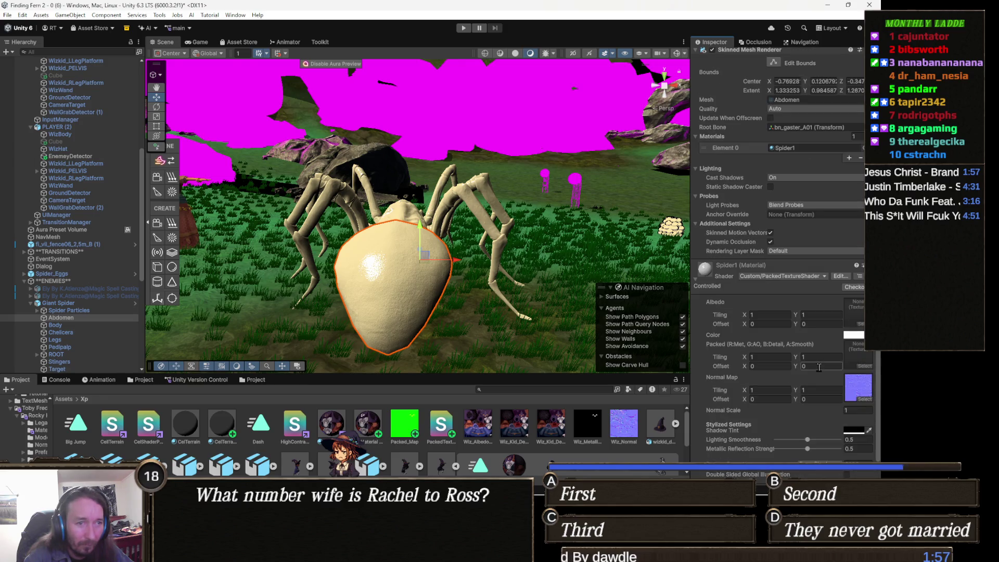
{"action": "left_click", "coordinate": [867, 387]}
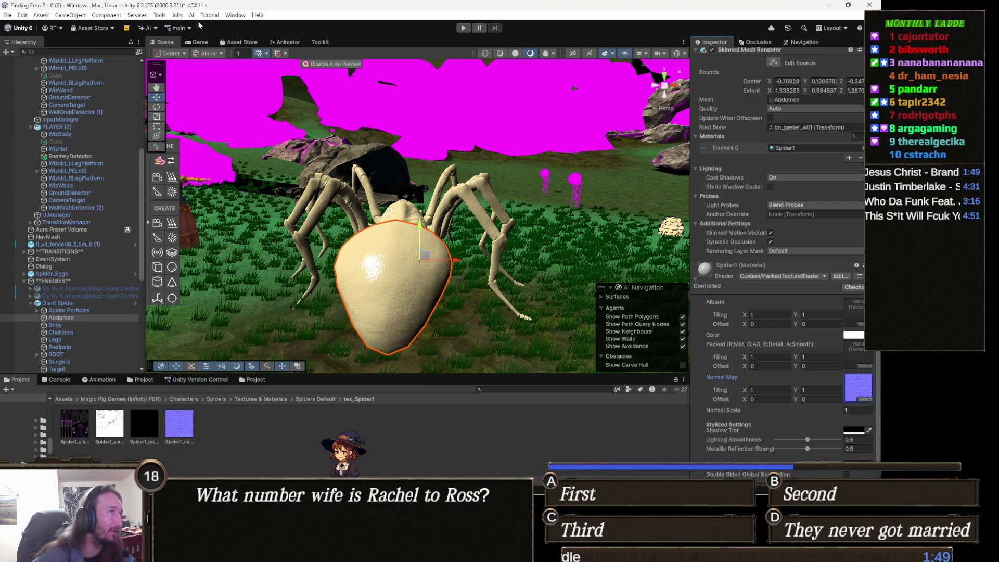
Step: Launch the Terrain Mask Packer from Tools and select Spider1_ambientOcclusion in the Project window
{"action": "left_click", "coordinate": [159, 15]}
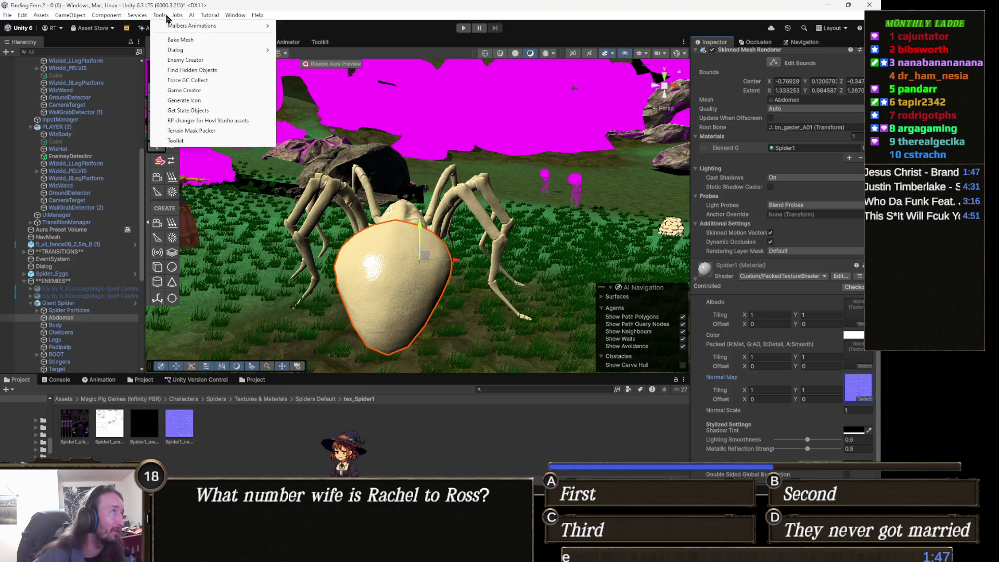
{"action": "left_click", "coordinate": [221, 131]}
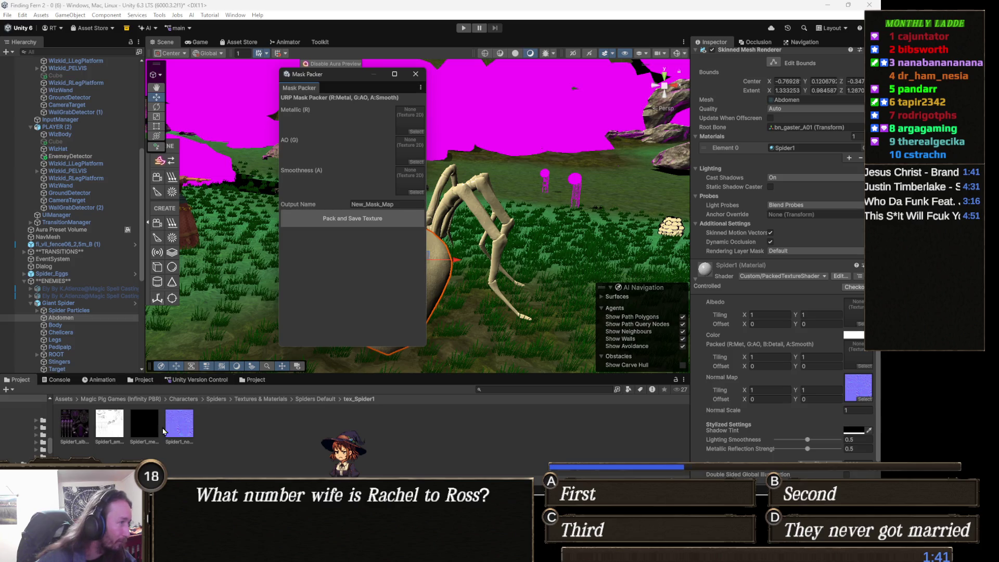
{"action": "left_click", "coordinate": [110, 427]}
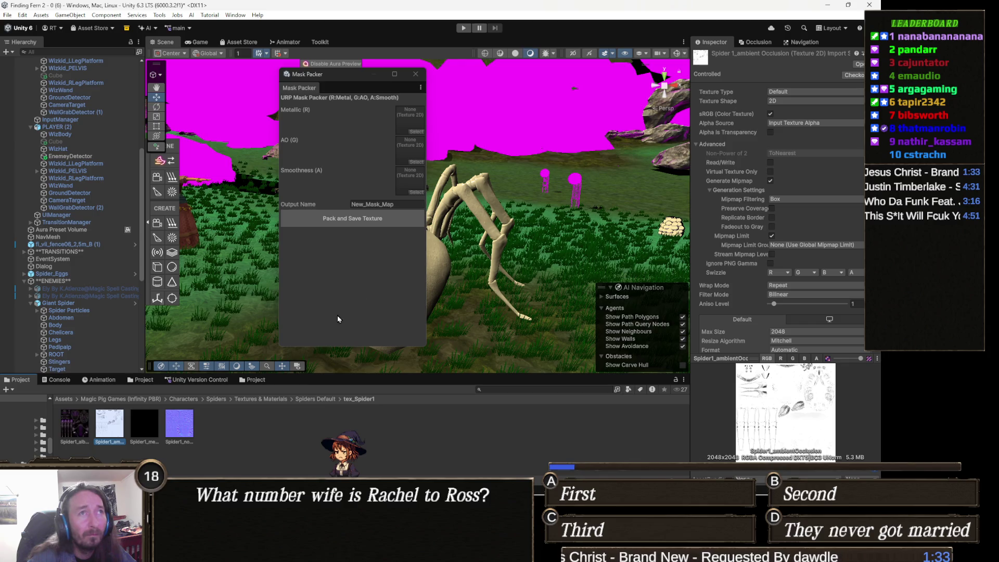
Step: Load the spider's AO map into the AO slot and metallicRoughness into the Metallic slot
{"action": "left_click_drag", "start_coordinate": [97, 454], "coordinate": [329, 147]}
{"action": "left_click_drag", "start_coordinate": [402, 150], "coordinate": [403, 149]}
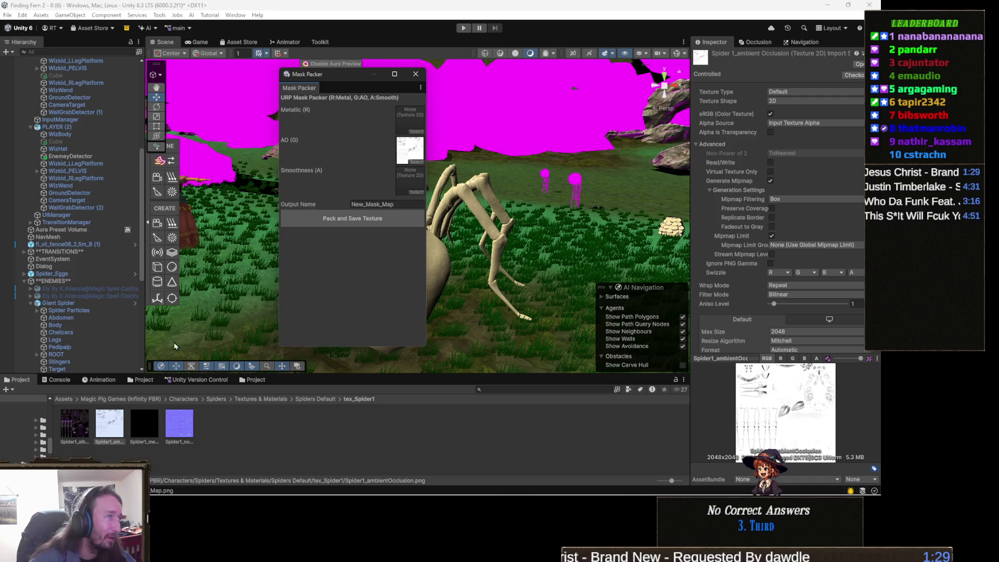
{"action": "left_click", "coordinate": [140, 430]}
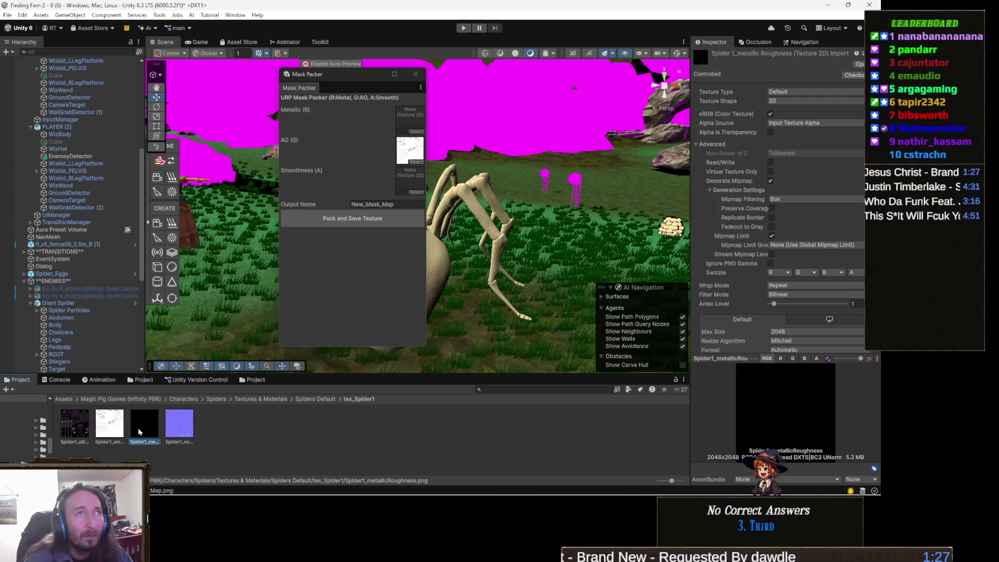
{"action": "mouse_move", "coordinate": [139, 431]}
{"action": "left_mouse_down"}
{"action": "mouse_move", "coordinate": [408, 261]}
{"action": "mouse_move", "coordinate": [384, 128]}
{"action": "mouse_move", "coordinate": [405, 119]}
{"action": "left_mouse_up"}
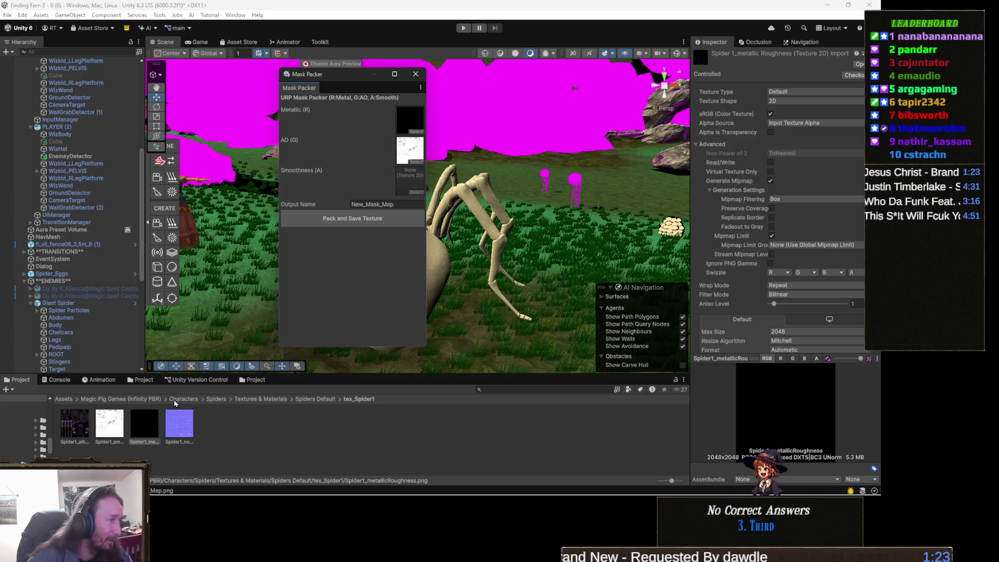
{"action": "left_click", "coordinate": [78, 428]}
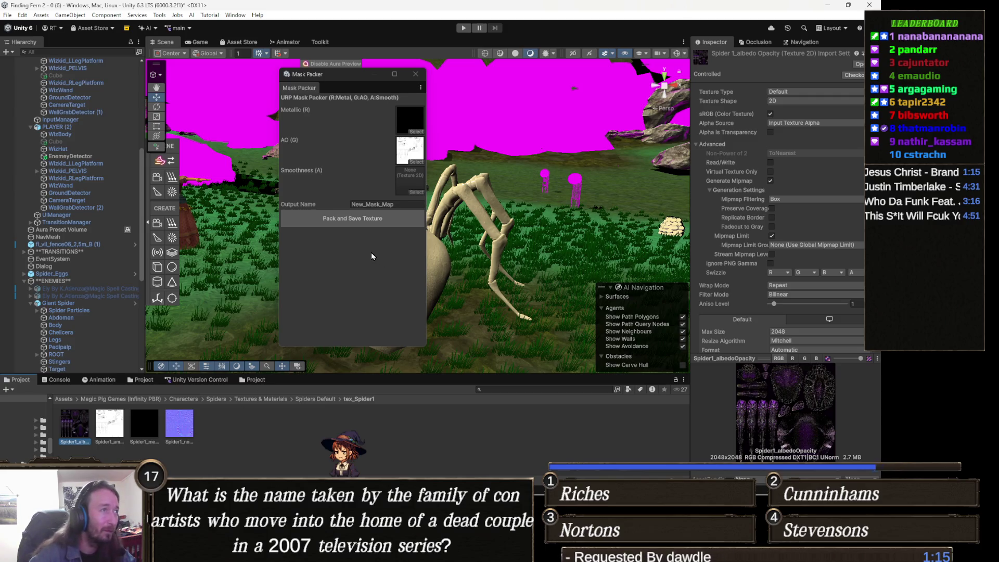
Step: Name the output Packed_Spider, pack and save the texture, and close the Mask Packer
{"action": "left_click", "coordinate": [394, 204]}
{"action": "left_click", "coordinate": [398, 203]}
{"action": "type", "text": "Pack"}
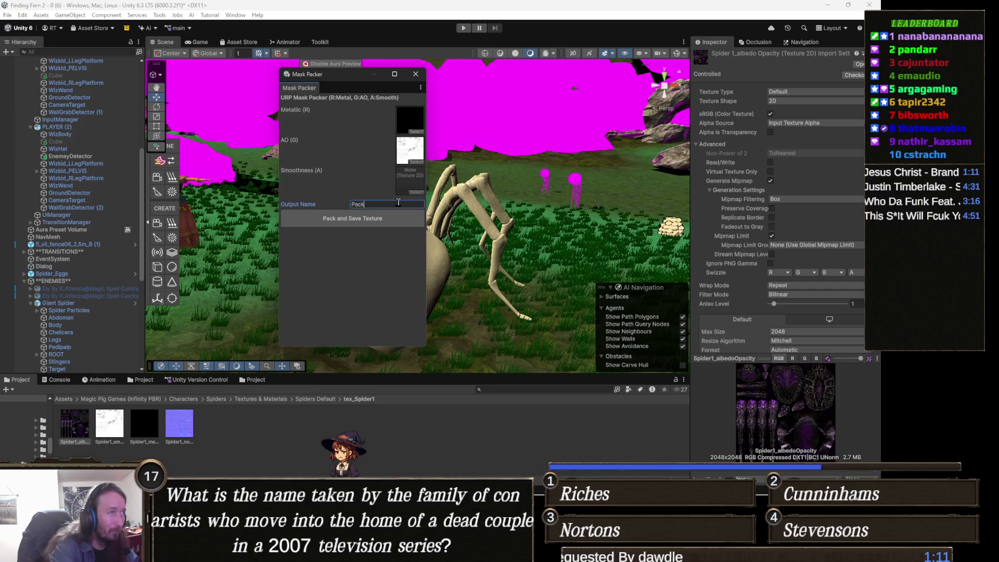
{"action": "type", "text": "ed_Spider"}
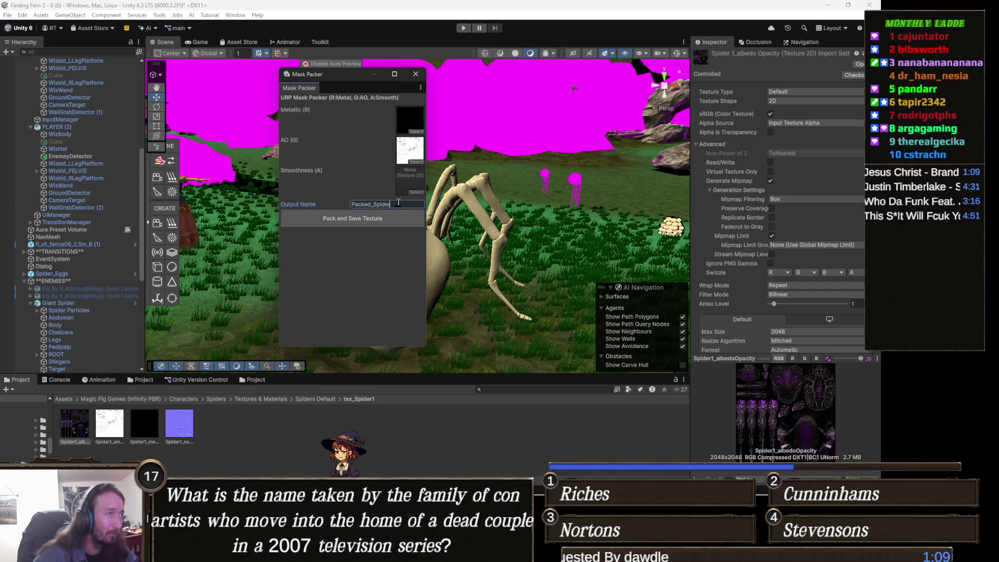
{"action": "left_click", "coordinate": [374, 219]}
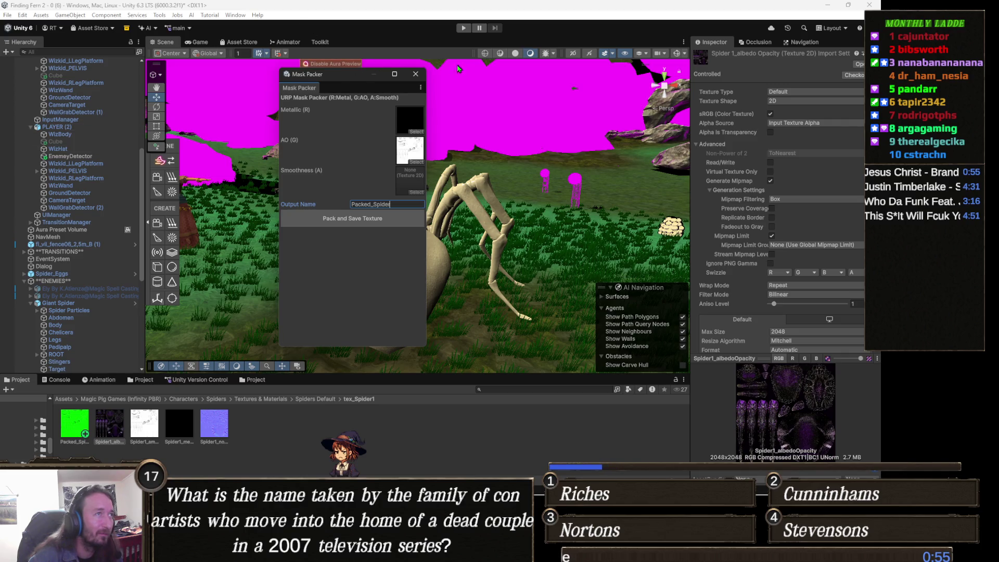
{"action": "left_click", "coordinate": [415, 74]}
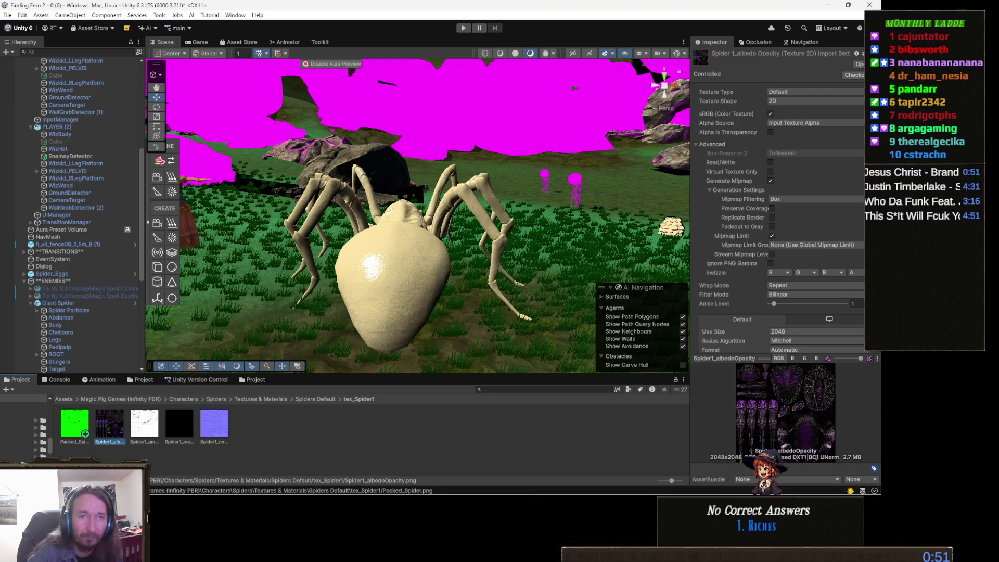
Step: Reselect the Abdomen and assign Spider1_albedo to Albedo and Packed_Spider to the Packed slot
{"action": "key", "text": "alt+Tab"}
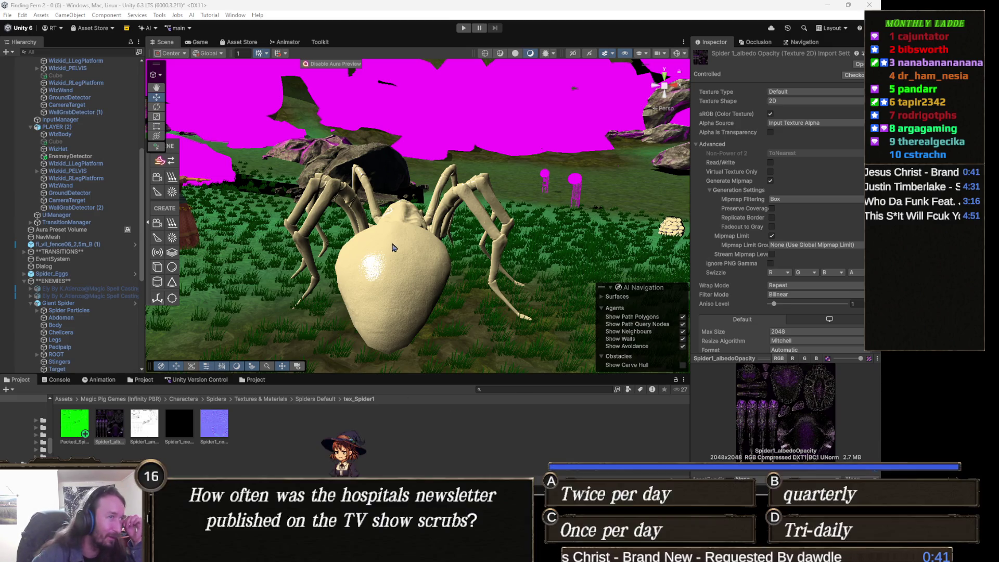
{"action": "left_click", "coordinate": [402, 257]}
{"action": "scroll", "coordinate": [833, 354], "scroll_direction": "down", "scroll_amount": 5}
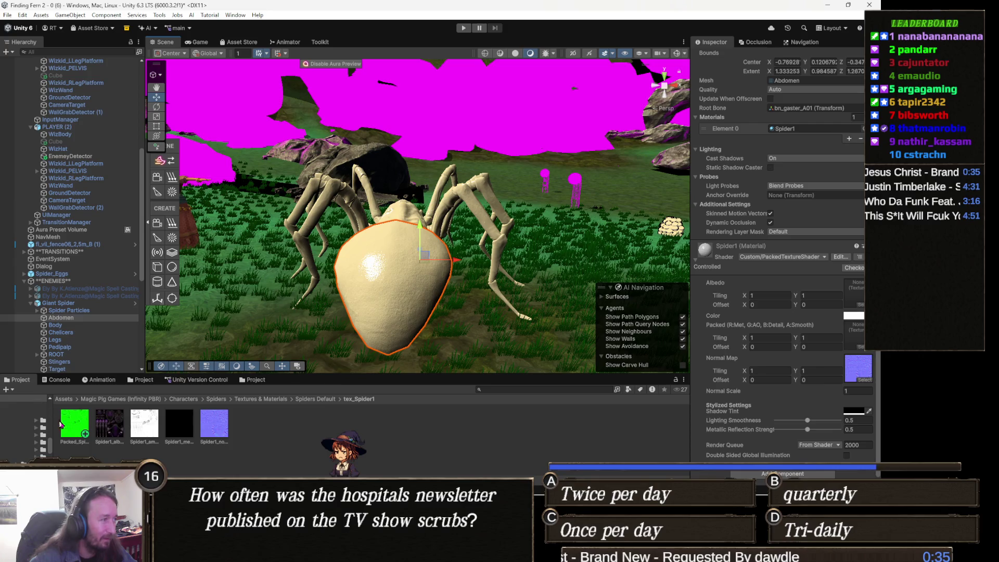
{"action": "left_click_drag", "start_coordinate": [753, 340], "coordinate": [856, 299]}
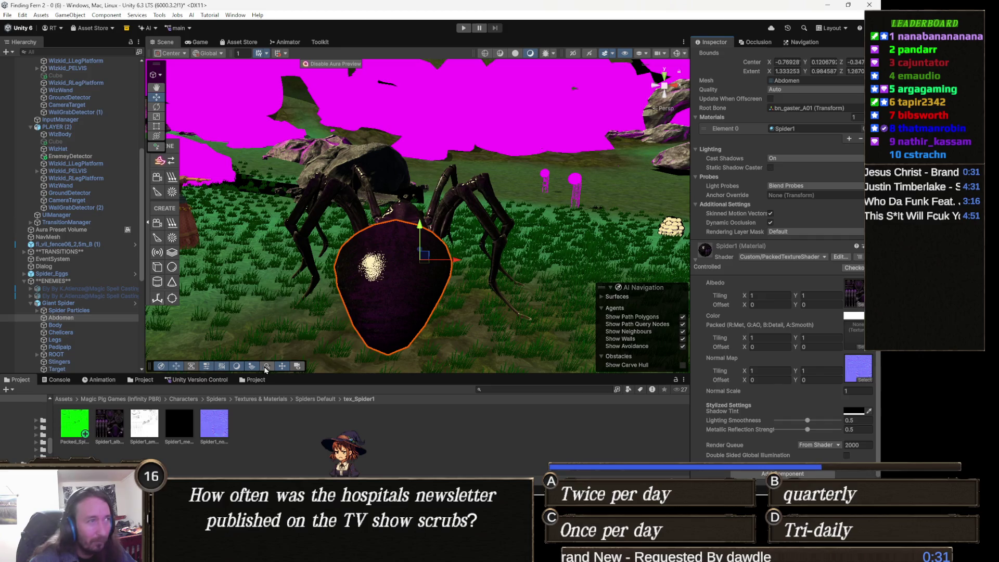
{"action": "mouse_move", "coordinate": [809, 335]}
{"action": "left_mouse_down"}
{"action": "mouse_move", "coordinate": [848, 317]}
{"action": "mouse_move", "coordinate": [860, 338]}
{"action": "left_mouse_up"}
Step: Set Lighting Smoothness to 0.319 and Metallic Reflection to 0.825, checking the spider up close
{"action": "mouse_move", "coordinate": [417, 234]}
{"action": "left_mouse_down"}
{"action": "mouse_move", "coordinate": [260, 312]}
{"action": "mouse_move", "coordinate": [197, 317]}
{"action": "mouse_move", "coordinate": [306, 223]}
{"action": "left_mouse_up"}
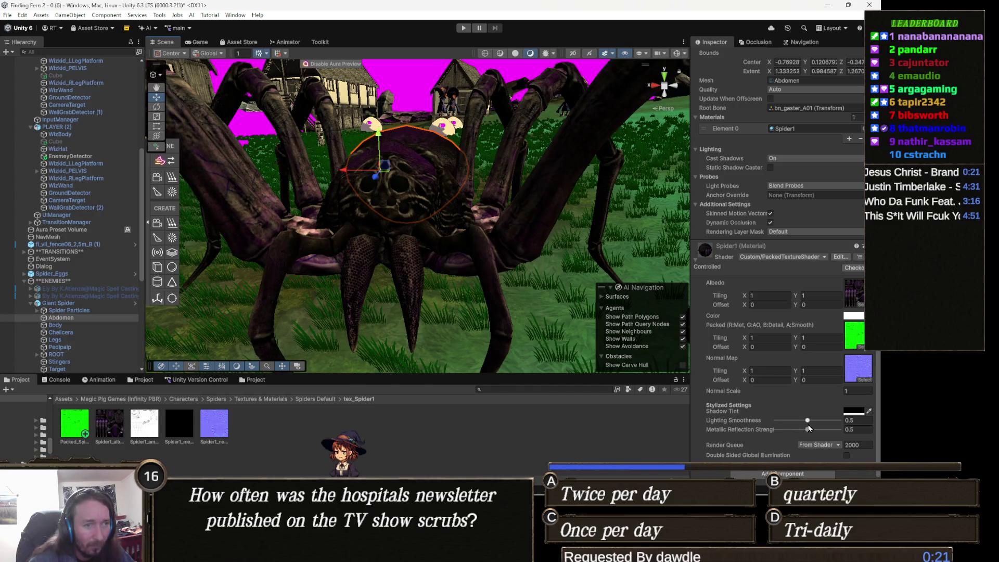
{"action": "mouse_move", "coordinate": [808, 421]}
{"action": "left_mouse_down"}
{"action": "mouse_move", "coordinate": [735, 430]}
{"action": "mouse_move", "coordinate": [828, 430]}
{"action": "left_mouse_up"}
{"action": "left_click_drag", "start_coordinate": [406, 229], "coordinate": [416, 211]}
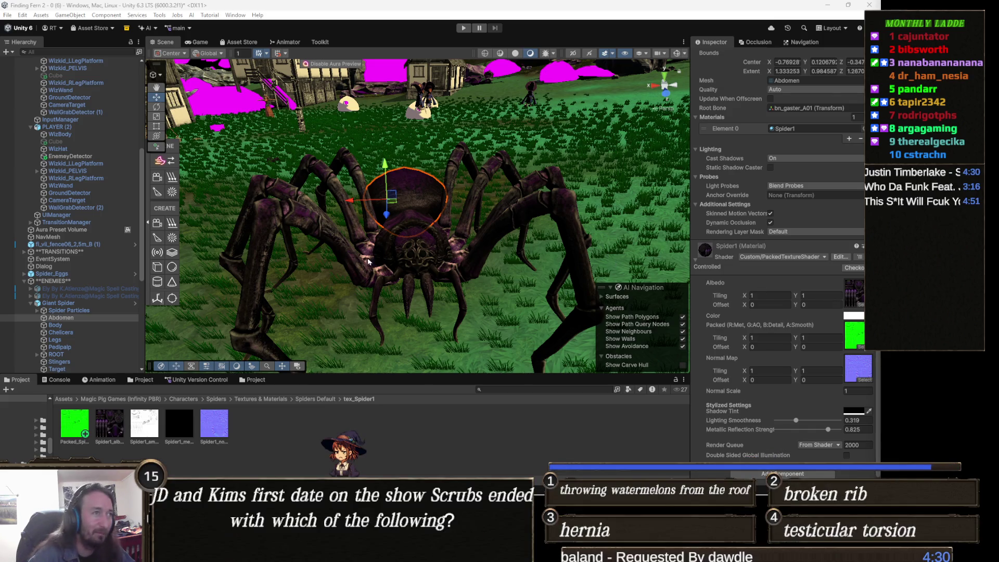
{"action": "mouse_move", "coordinate": [401, 237]}
{"action": "left_mouse_down"}
{"action": "mouse_move", "coordinate": [423, 242]}
{"action": "mouse_move", "coordinate": [490, 169]}
{"action": "mouse_move", "coordinate": [436, 215]}
{"action": "mouse_move", "coordinate": [431, 252]}
{"action": "mouse_move", "coordinate": [458, 278]}
{"action": "mouse_move", "coordinate": [498, 285]}
{"action": "mouse_move", "coordinate": [513, 235]}
{"action": "mouse_move", "coordinate": [457, 229]}
{"action": "left_mouse_up"}
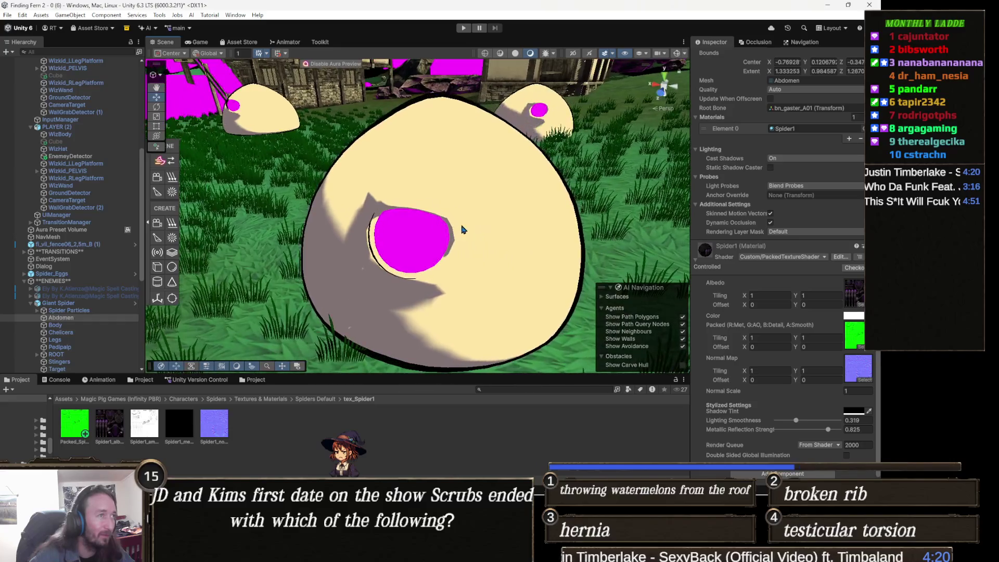
Step: Select the Slime:Slime body mesh and set its material to Custom/PackedTextureShader
{"action": "left_click", "coordinate": [497, 219]}
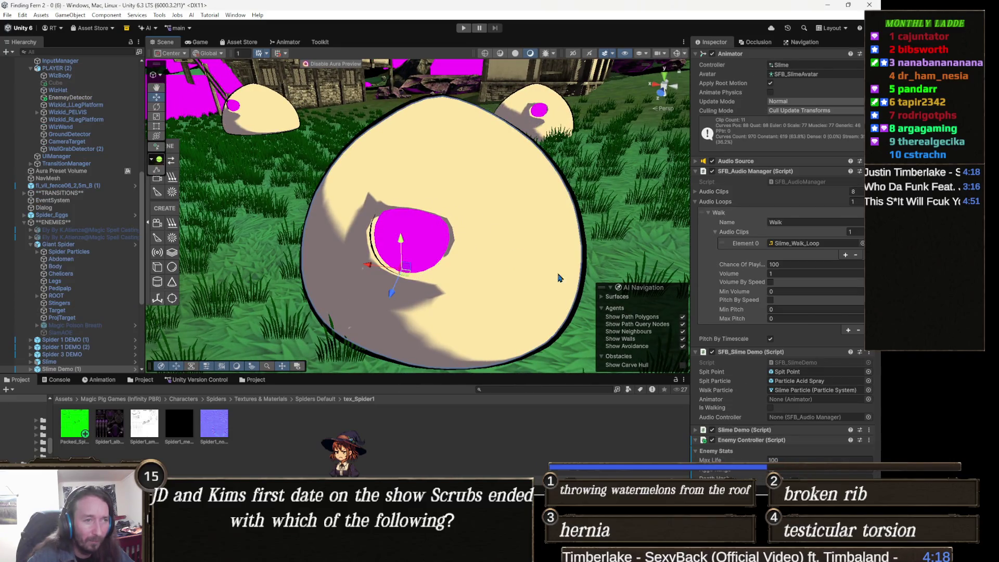
{"action": "scroll", "coordinate": [754, 270], "scroll_direction": "down", "scroll_amount": 5}
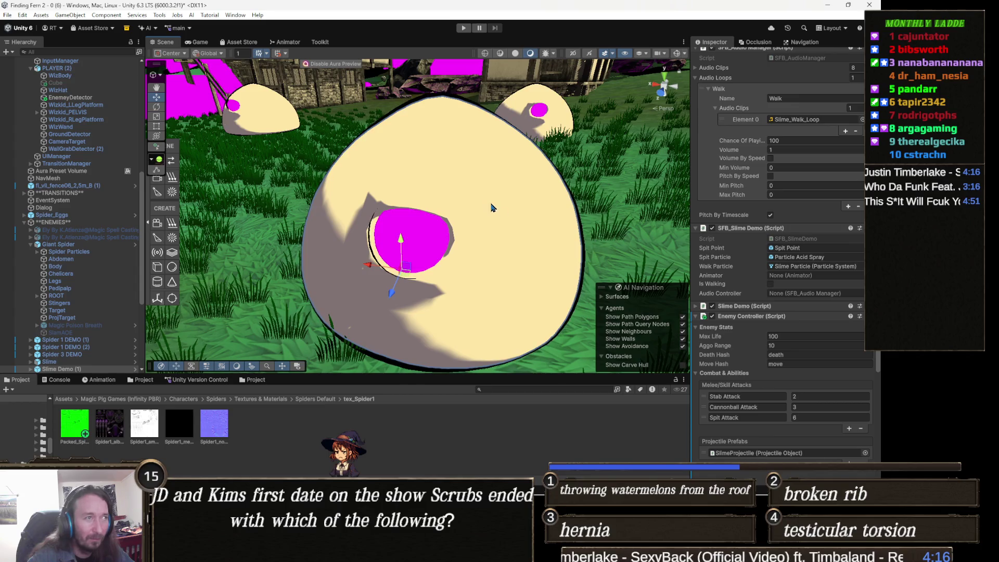
{"action": "left_click", "coordinate": [494, 210]}
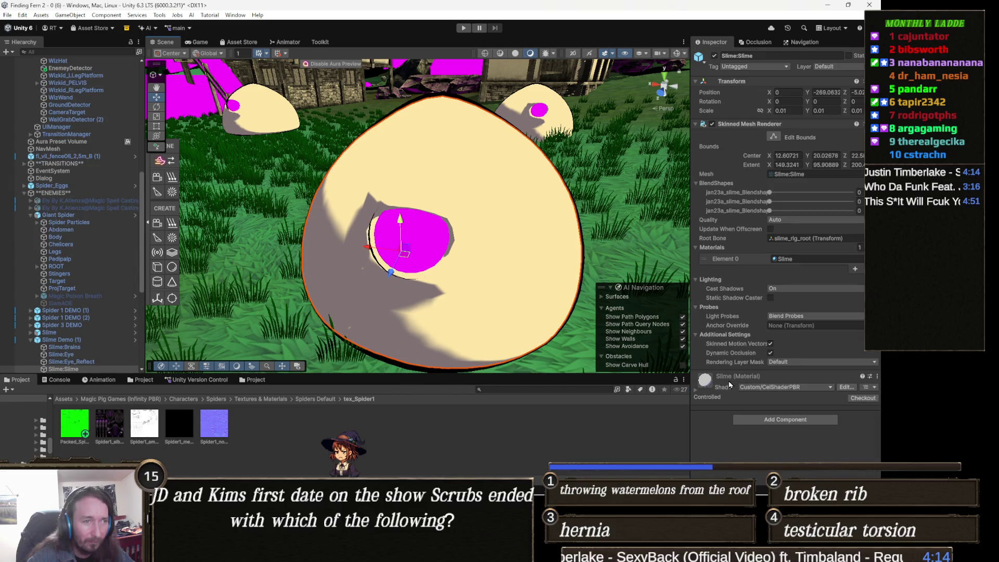
{"action": "left_click", "coordinate": [777, 388]}
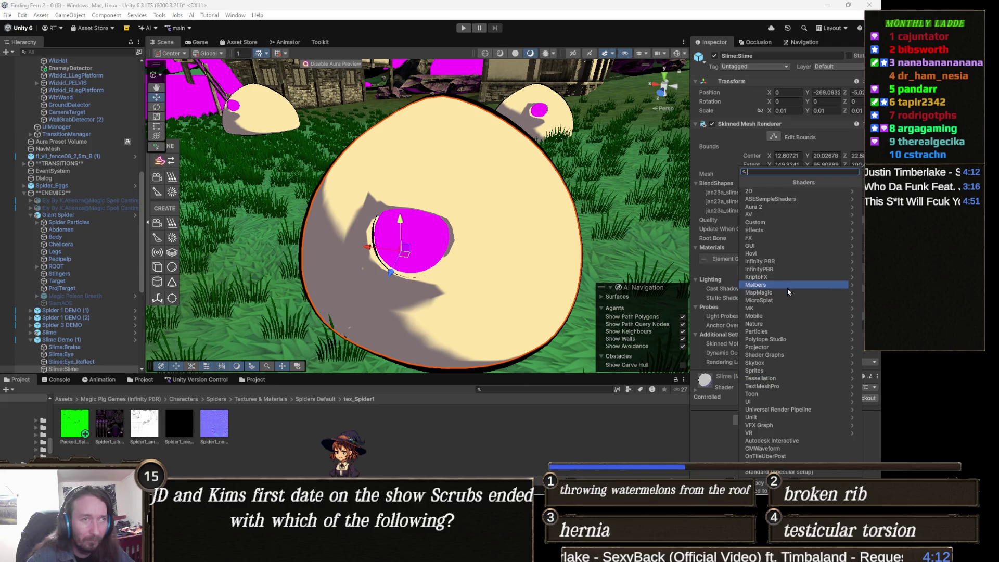
{"action": "left_click", "coordinate": [786, 223]}
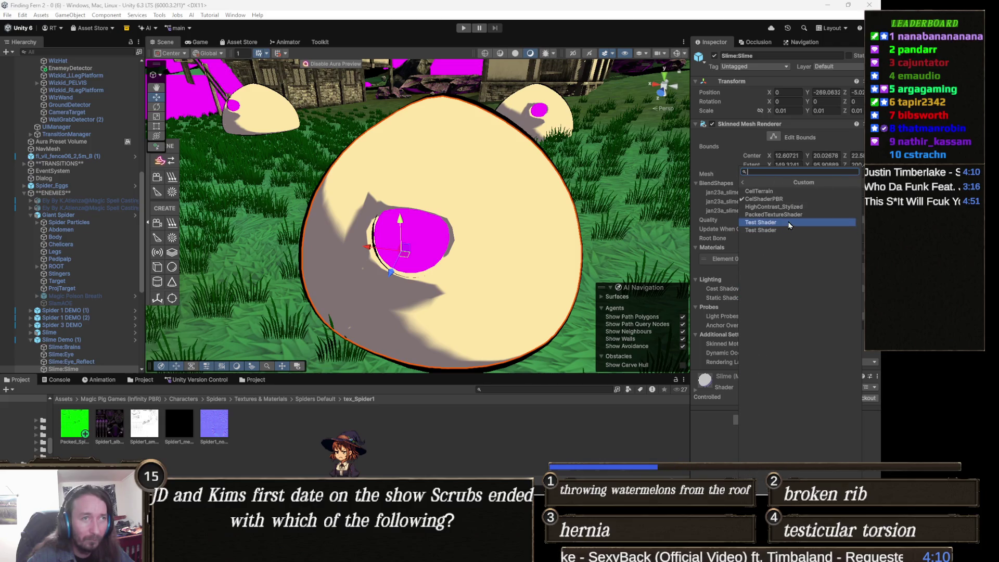
{"action": "left_click", "coordinate": [790, 215]}
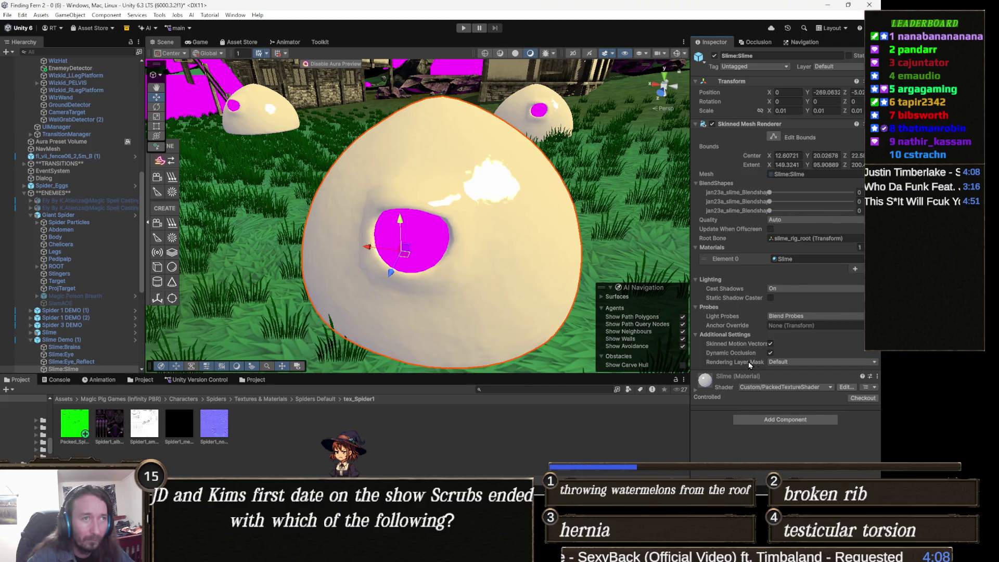
{"action": "left_click", "coordinate": [706, 380]}
Step: Locate the slime's normal map in the tex_Slime texture folder
{"action": "scroll", "coordinate": [832, 364], "scroll_direction": "down", "scroll_amount": 4}
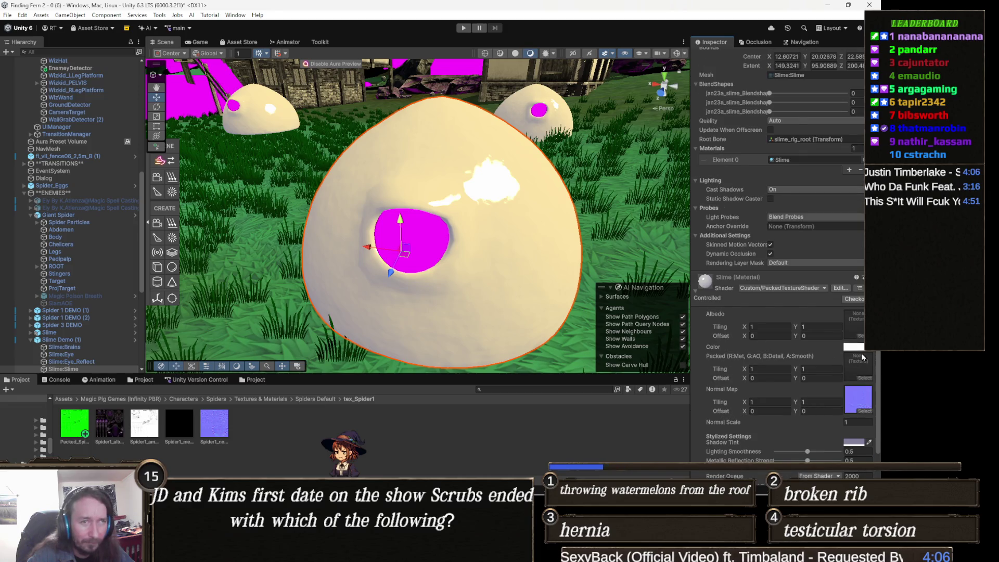
{"action": "left_click", "coordinate": [858, 399]}
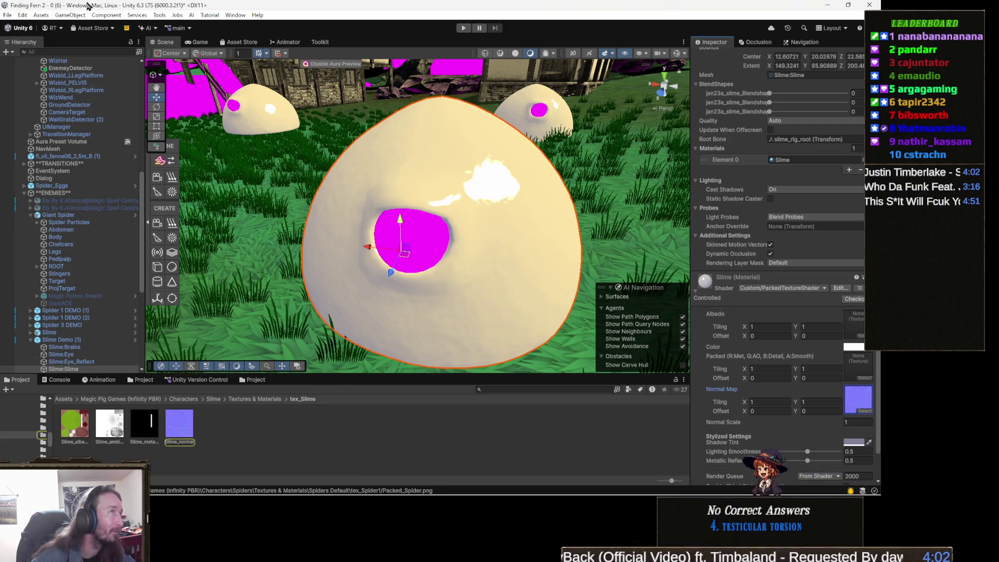
{"action": "left_click", "coordinate": [158, 15]}
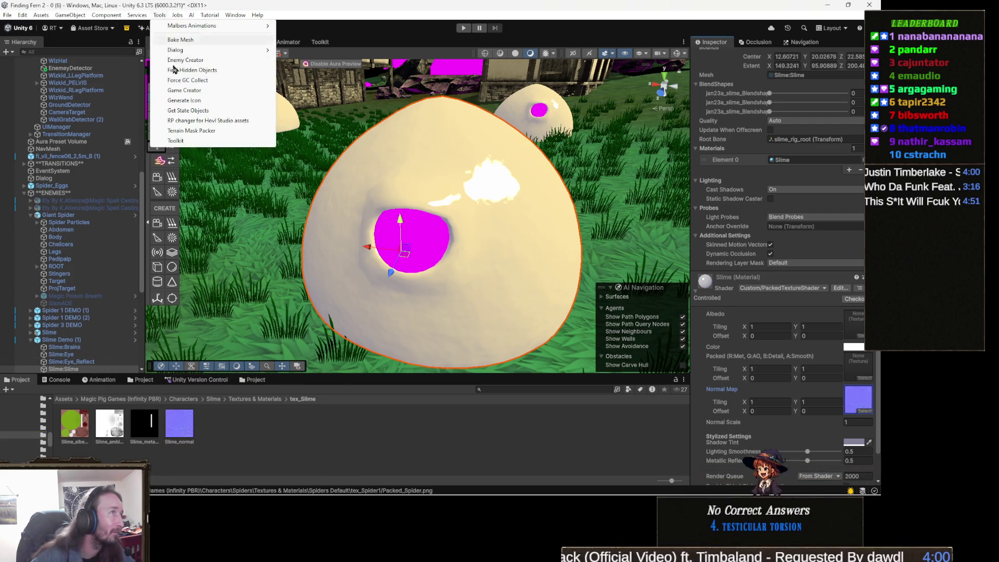
Step: Pack the slime's AO and metallic maps into Packed_Slime, save it, and close the Mask Packer
{"action": "left_click", "coordinate": [201, 131]}
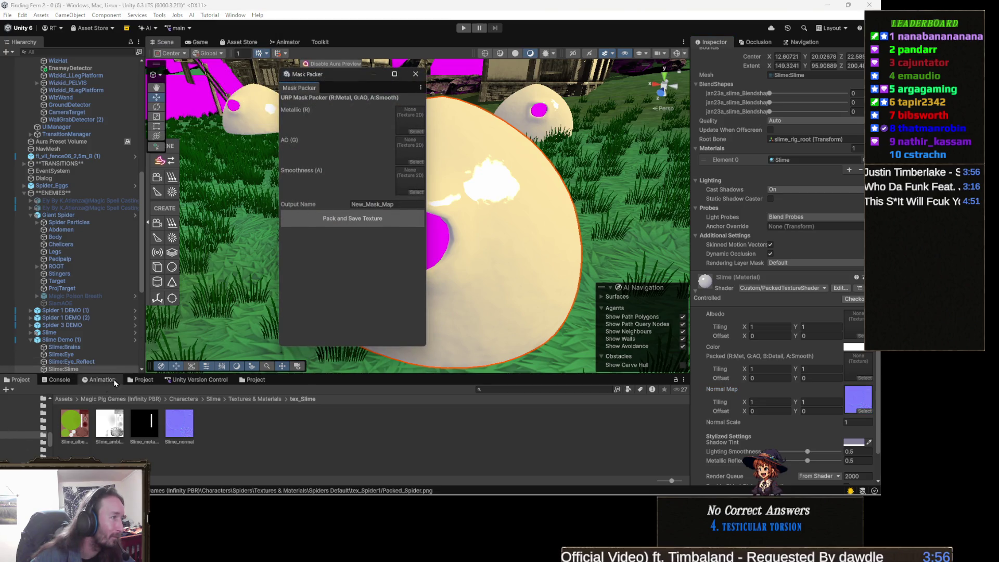
{"action": "mouse_move", "coordinate": [106, 424]}
{"action": "left_mouse_down"}
{"action": "mouse_move", "coordinate": [392, 202]}
{"action": "mouse_move", "coordinate": [411, 125]}
{"action": "mouse_move", "coordinate": [410, 145]}
{"action": "left_mouse_up"}
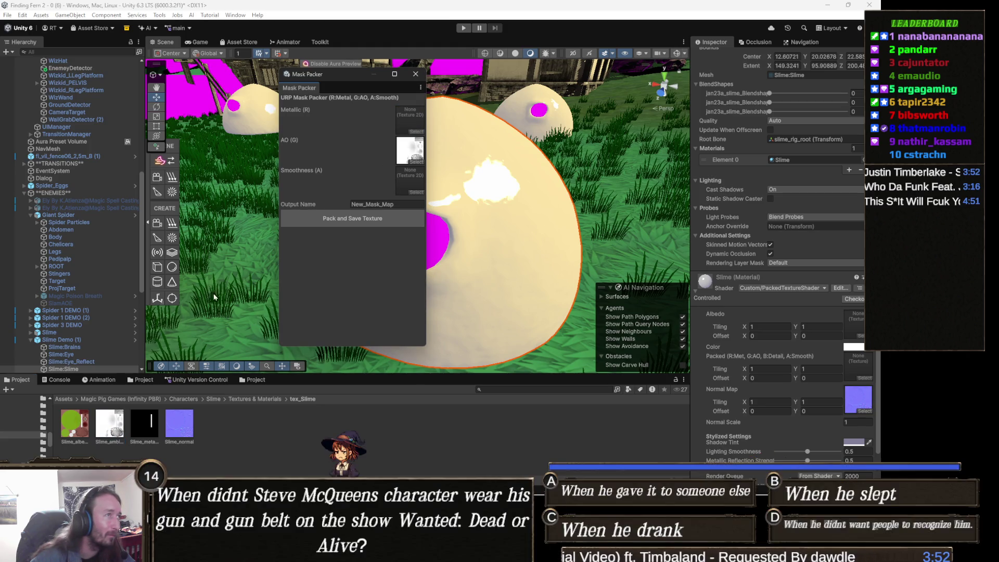
{"action": "mouse_move", "coordinate": [144, 424]}
{"action": "left_mouse_down"}
{"action": "mouse_move", "coordinate": [400, 312]}
{"action": "mouse_move", "coordinate": [410, 120]}
{"action": "left_mouse_up"}
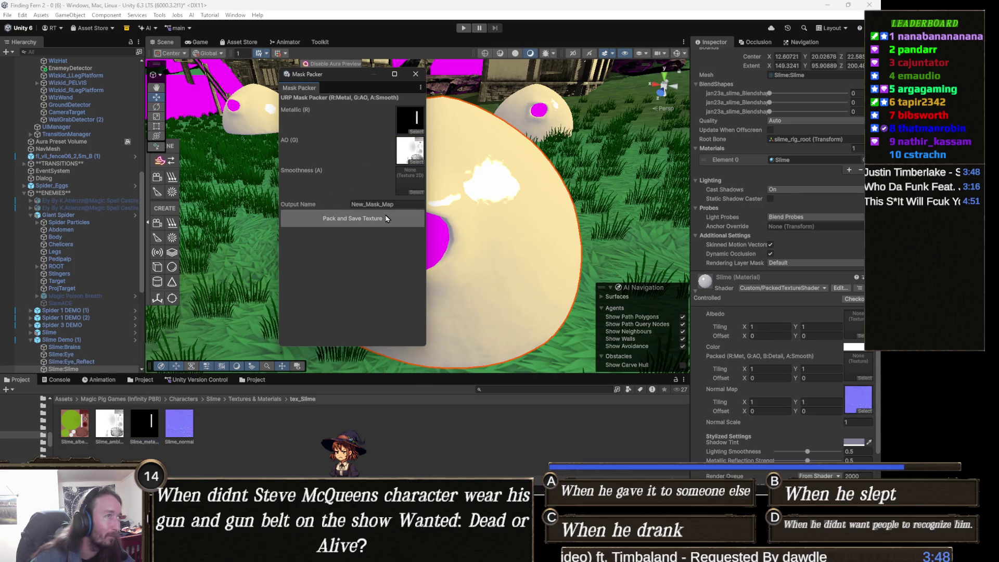
{"action": "left_click", "coordinate": [401, 204]}
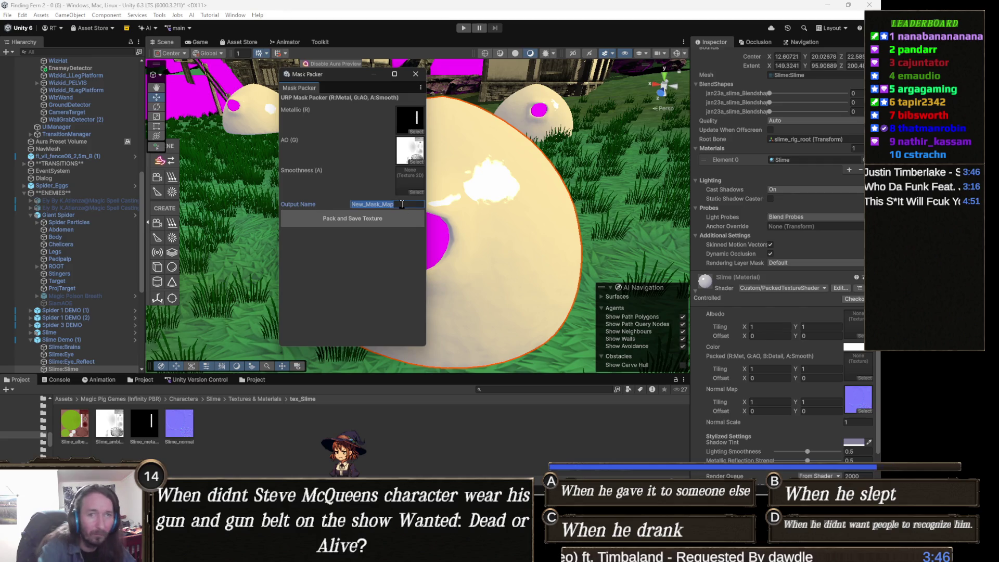
{"action": "type", "text": "Packed_"}
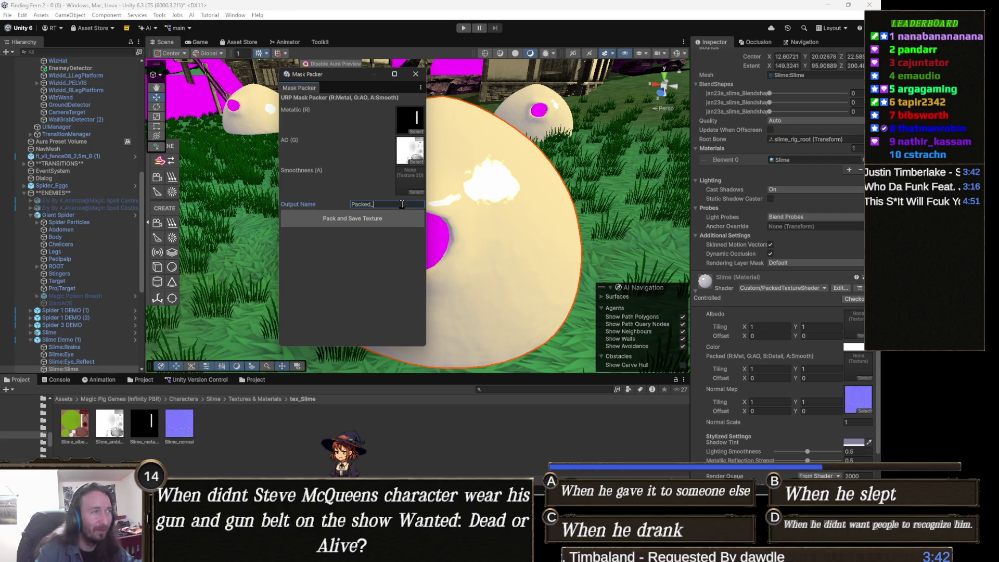
{"action": "type", "text": "Slime"}
{"action": "left_click", "coordinate": [395, 224]}
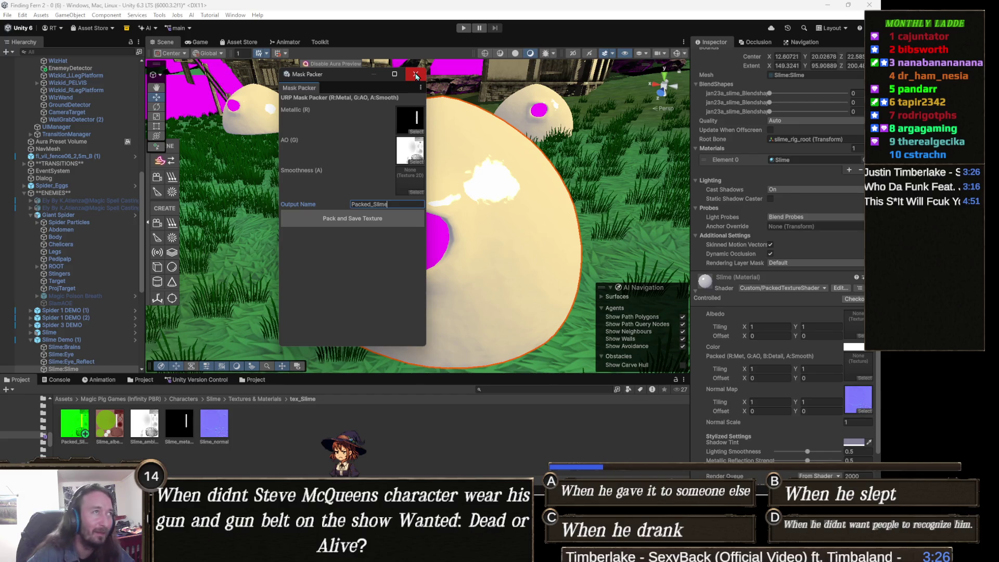
{"action": "left_click", "coordinate": [415, 76]}
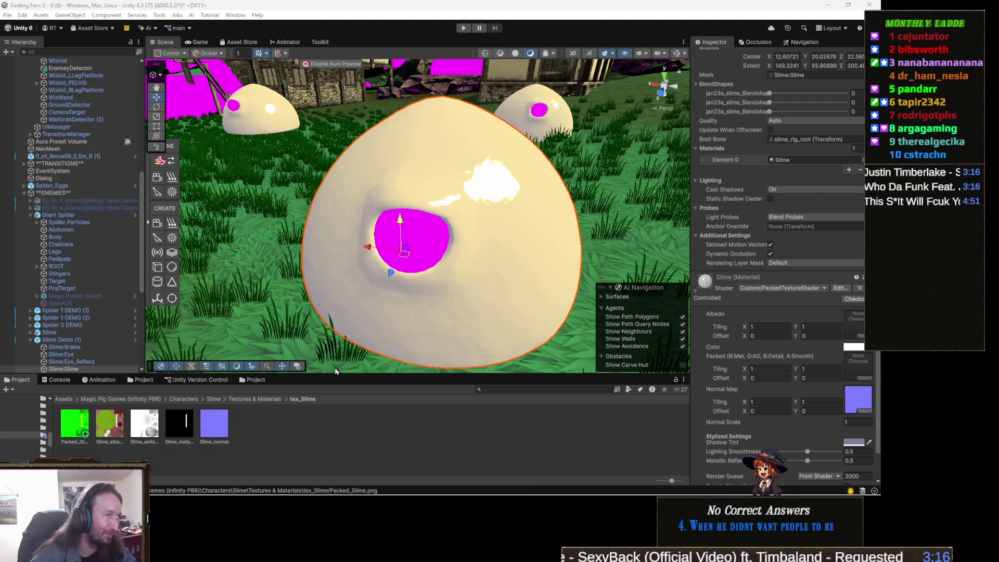
{"action": "left_click", "coordinate": [495, 226]}
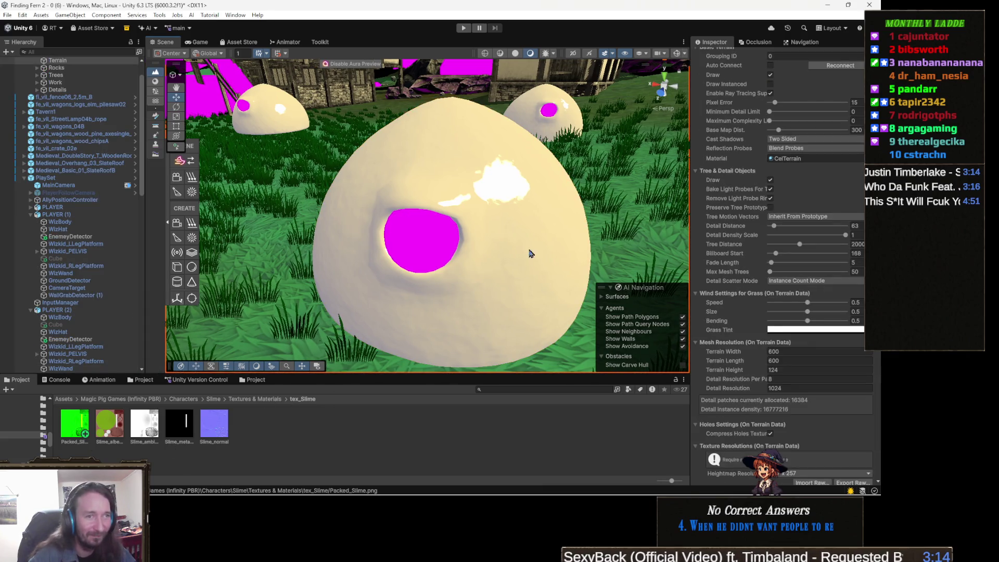
Step: Reselect the slime body mesh and assign Packed_Slime to Packed and the slime albedo to Albedo
{"action": "scroll", "coordinate": [772, 324], "scroll_direction": "down", "scroll_amount": 5}
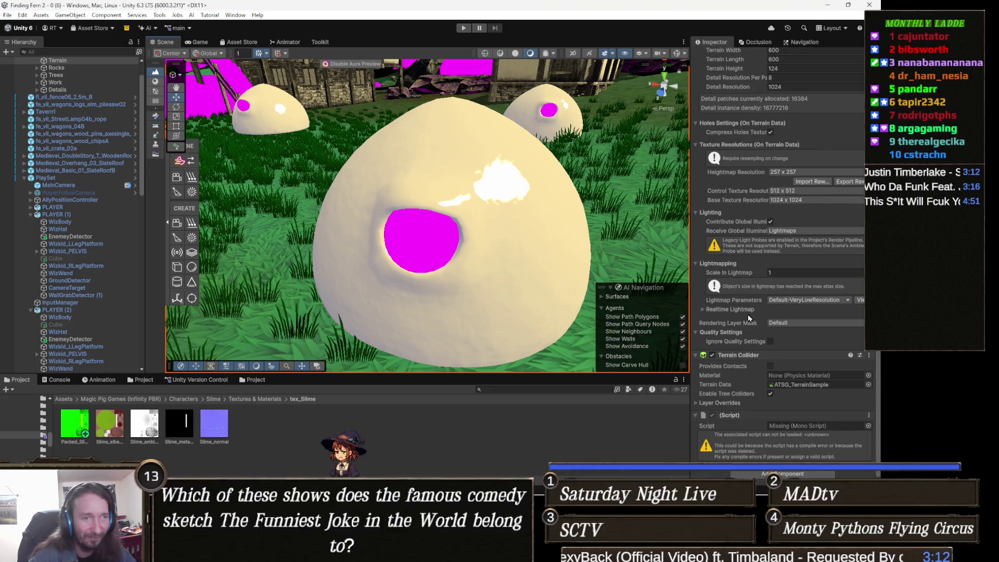
{"action": "left_click", "coordinate": [512, 217]}
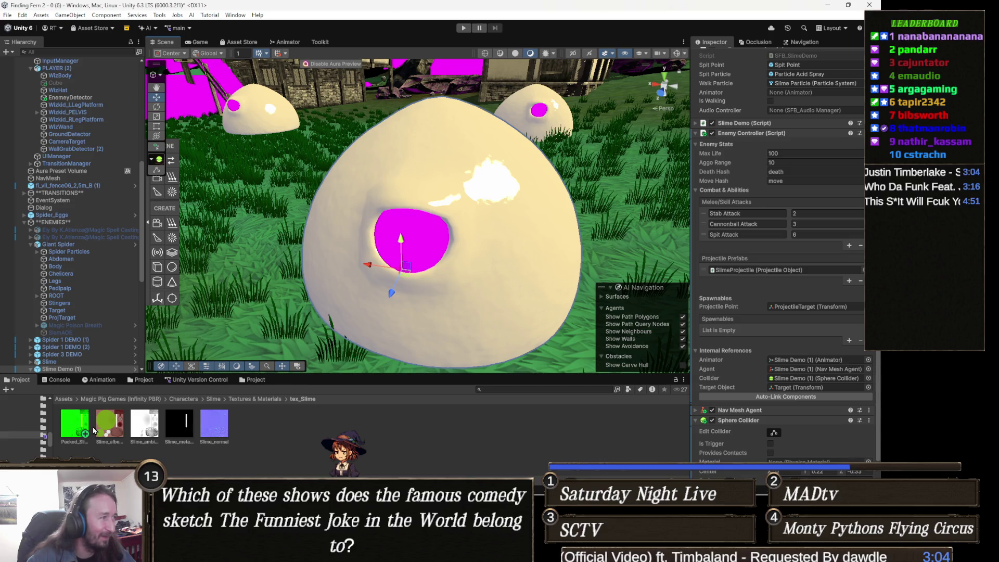
{"action": "scroll", "coordinate": [701, 404], "scroll_direction": "down", "scroll_amount": 1}
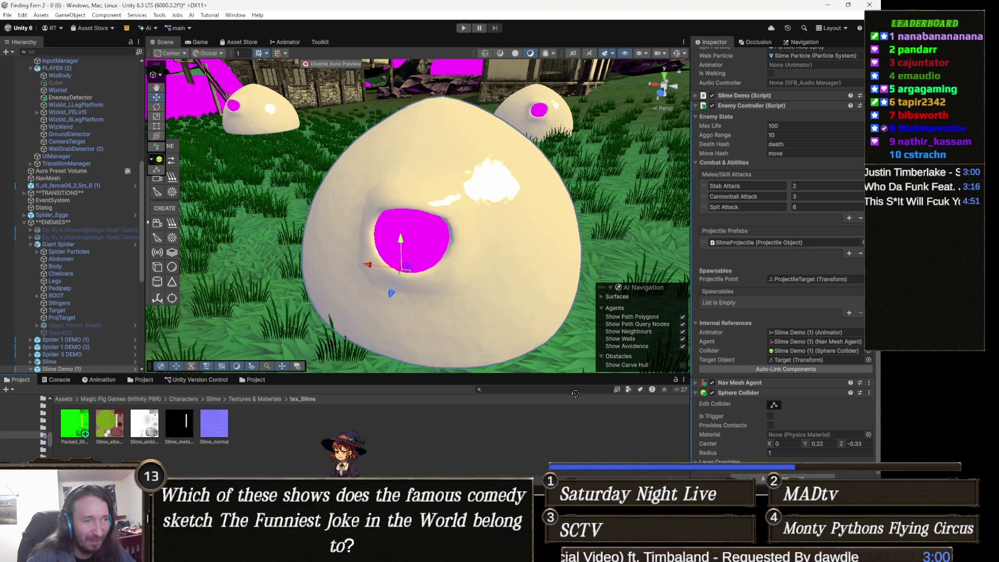
{"action": "scroll", "coordinate": [692, 379], "scroll_direction": "down", "scroll_amount": 1}
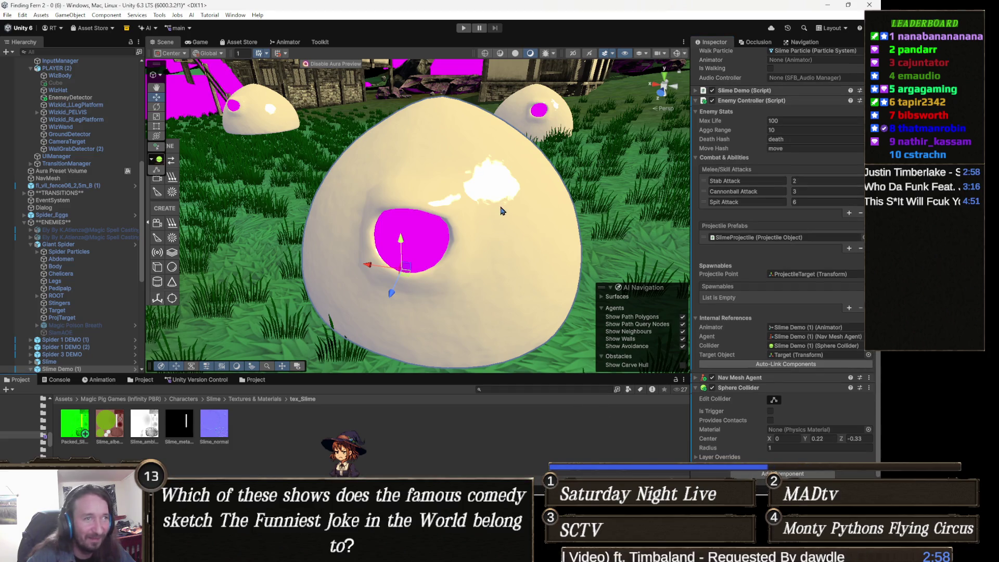
{"action": "left_click", "coordinate": [497, 235]}
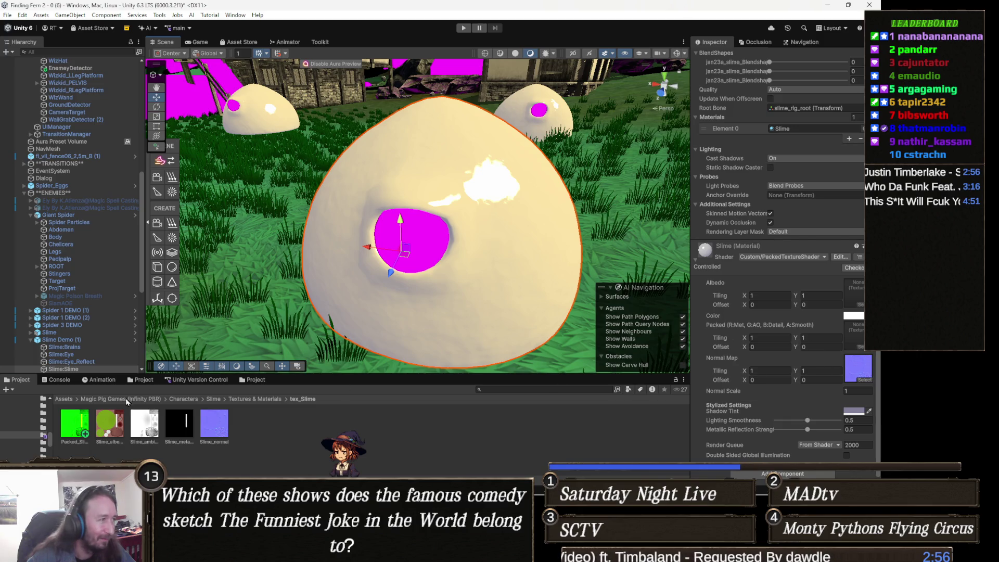
{"action": "mouse_move", "coordinate": [76, 430]}
{"action": "left_mouse_down"}
{"action": "mouse_move", "coordinate": [588, 403]}
{"action": "mouse_move", "coordinate": [718, 339]}
{"action": "mouse_move", "coordinate": [855, 335]}
{"action": "left_mouse_up"}
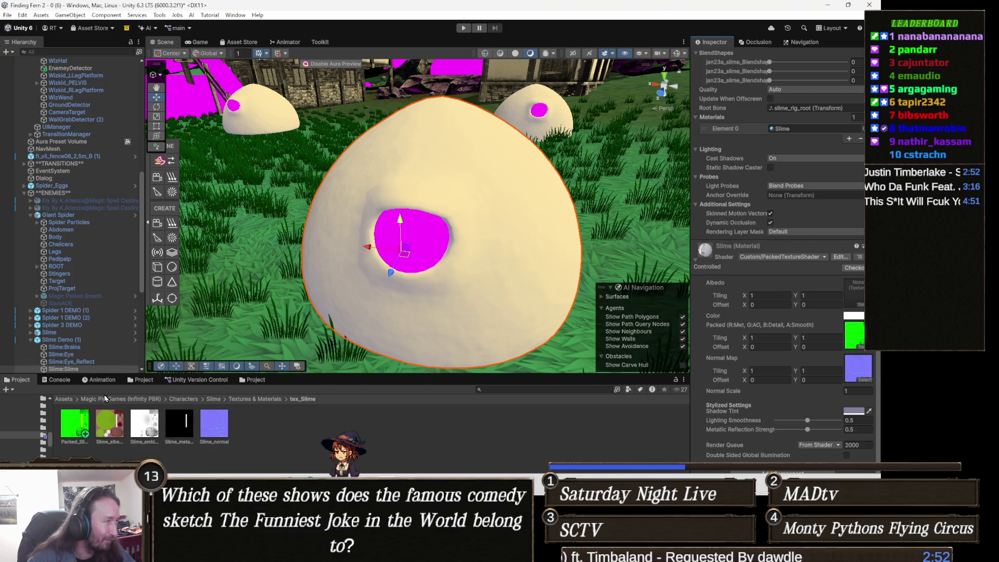
{"action": "mouse_move", "coordinate": [724, 370]}
{"action": "left_mouse_down"}
{"action": "mouse_move", "coordinate": [807, 341]}
{"action": "mouse_move", "coordinate": [854, 294]}
{"action": "left_mouse_up"}
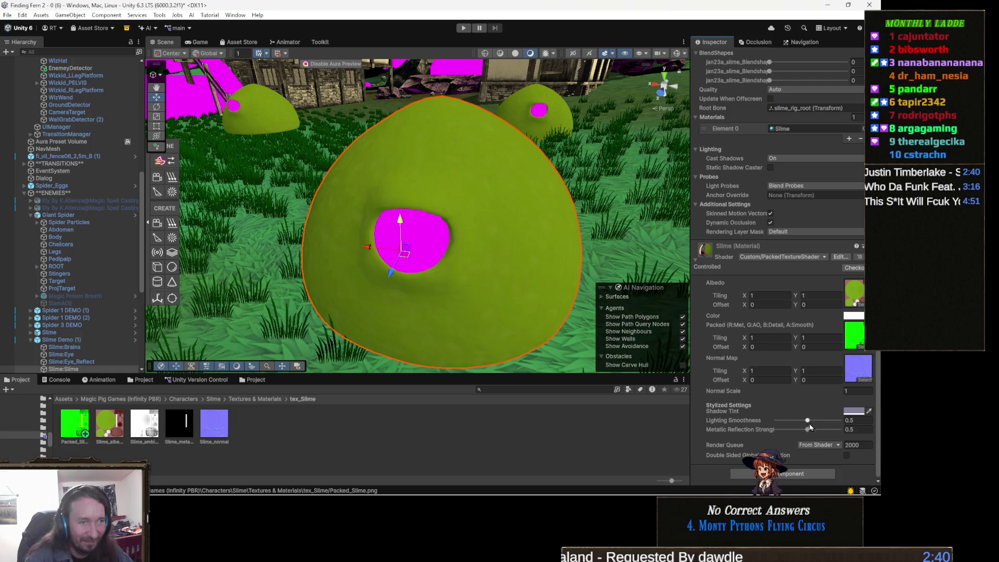
Step: Drag the Slime material's Lighting Smoothness down to 0.328
{"action": "mouse_move", "coordinate": [808, 421]}
{"action": "left_mouse_down"}
{"action": "mouse_move", "coordinate": [763, 420]}
{"action": "mouse_move", "coordinate": [805, 421]}
{"action": "mouse_move", "coordinate": [784, 424]}
{"action": "mouse_move", "coordinate": [795, 422]}
{"action": "left_mouse_up"}
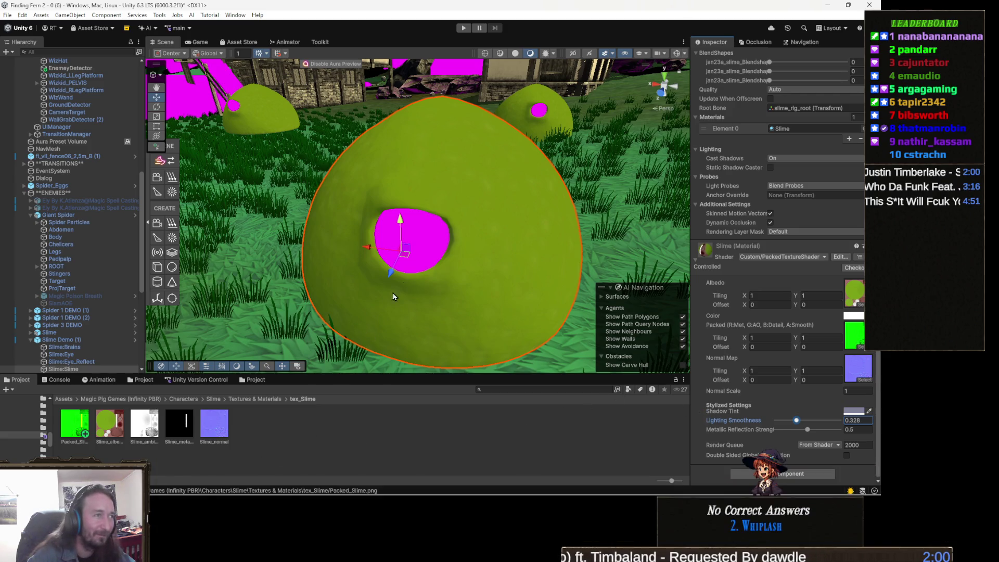
{"action": "left_click", "coordinate": [430, 238]}
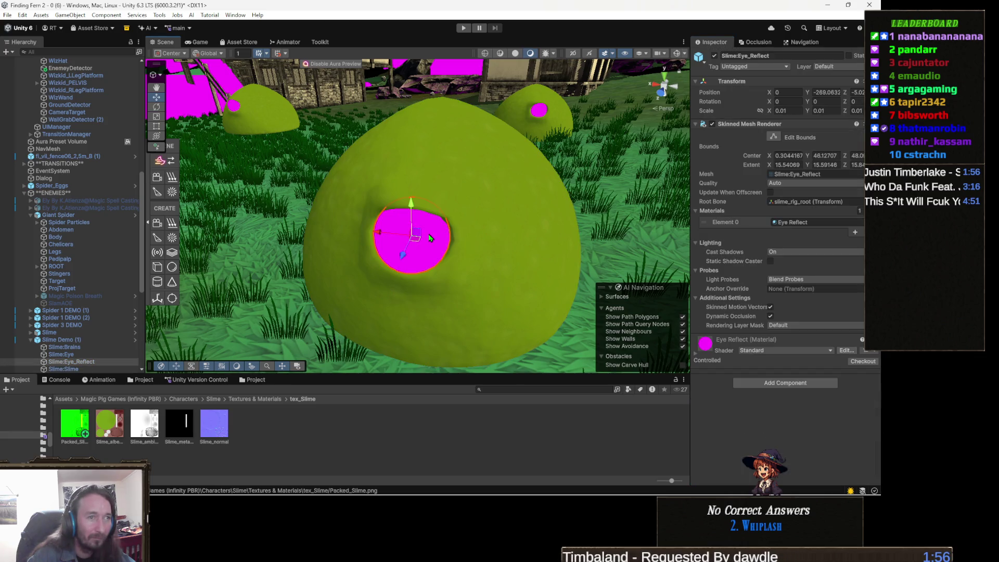
Step: Try Custom/PackedTextureShader on the Eye Reflect material, then undo it back to Standard
{"action": "left_click", "coordinate": [782, 348]}
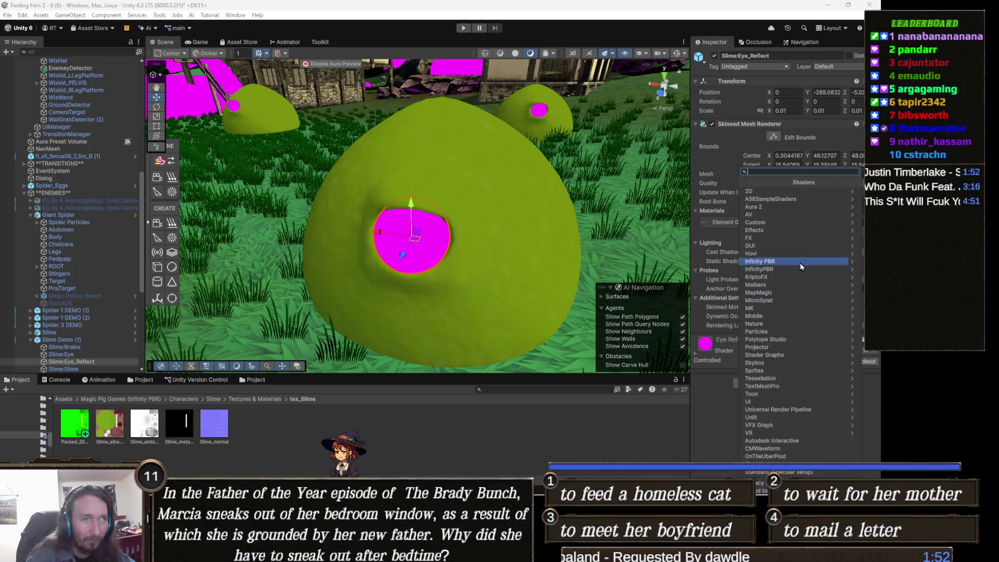
{"action": "left_click", "coordinate": [784, 222]}
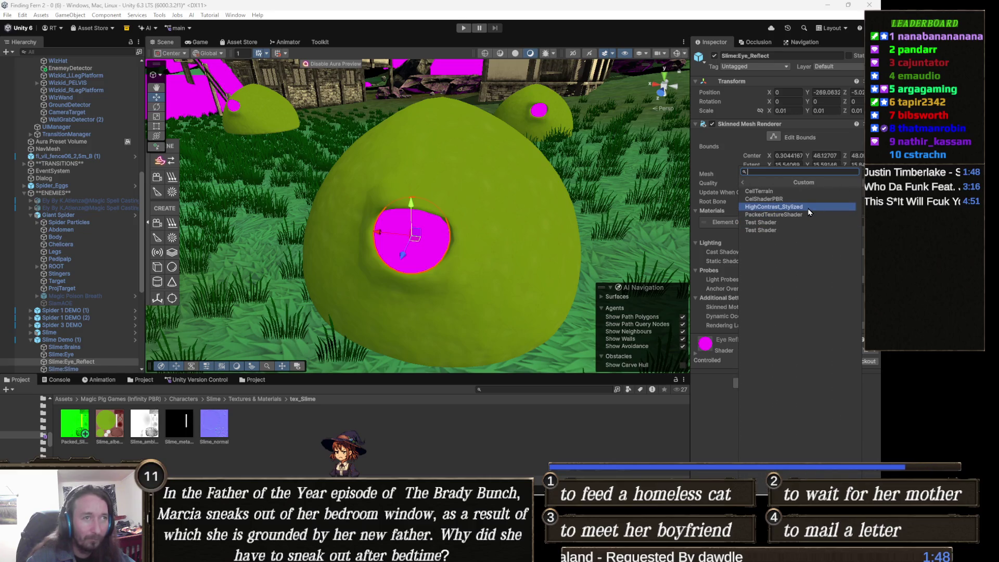
{"action": "left_click", "coordinate": [807, 214]}
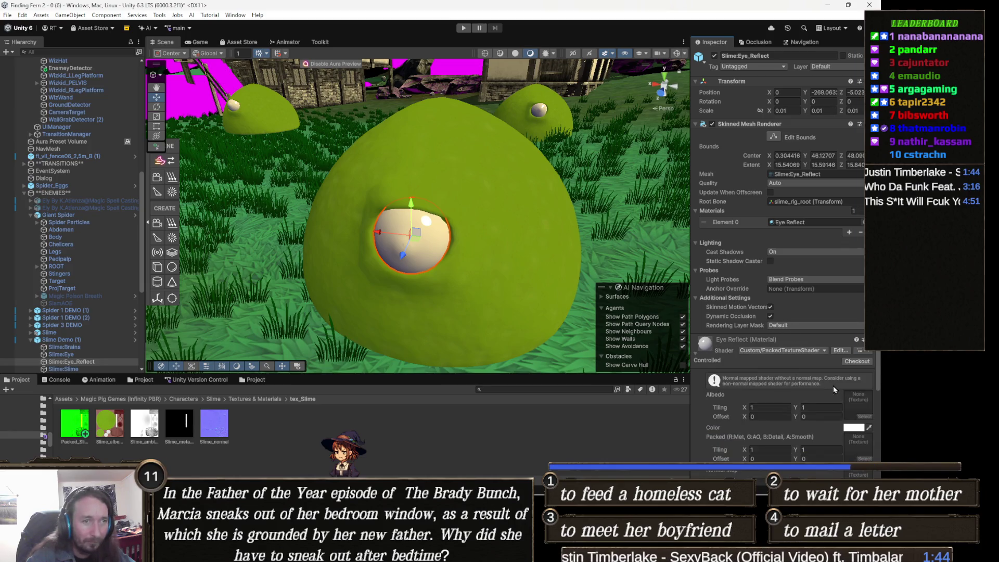
{"action": "scroll", "coordinate": [843, 421], "scroll_direction": "down", "scroll_amount": 5}
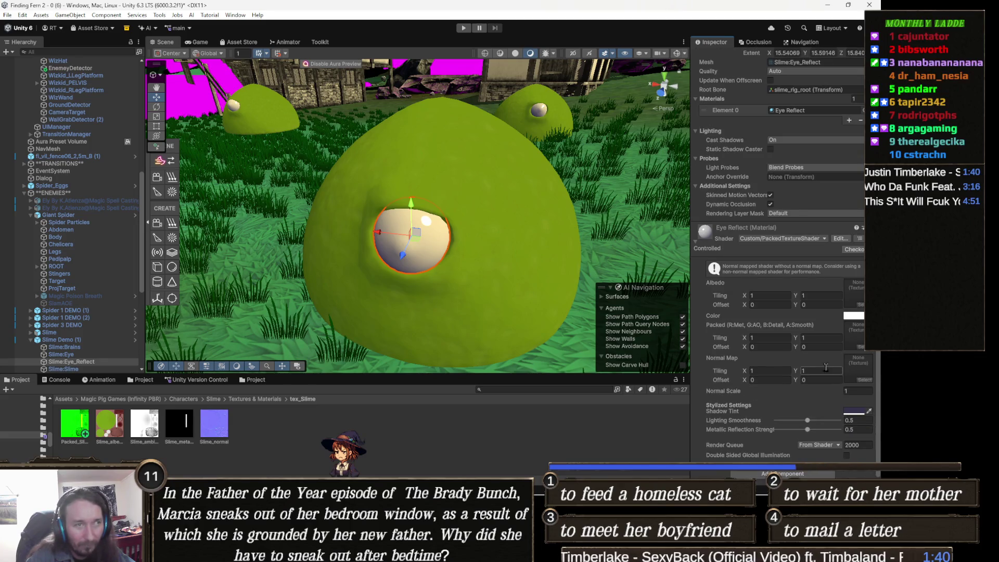
{"action": "key", "text": "ctrl+z"}
{"action": "scroll", "coordinate": [768, 368], "scroll_direction": "down", "scroll_amount": 2}
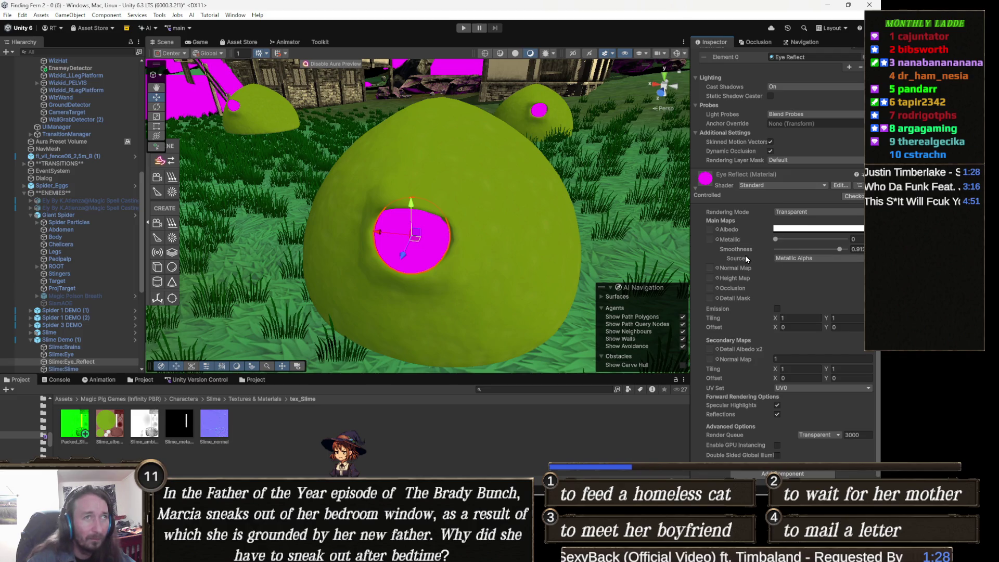
{"action": "scroll", "coordinate": [746, 258], "scroll_direction": "up", "scroll_amount": 2}
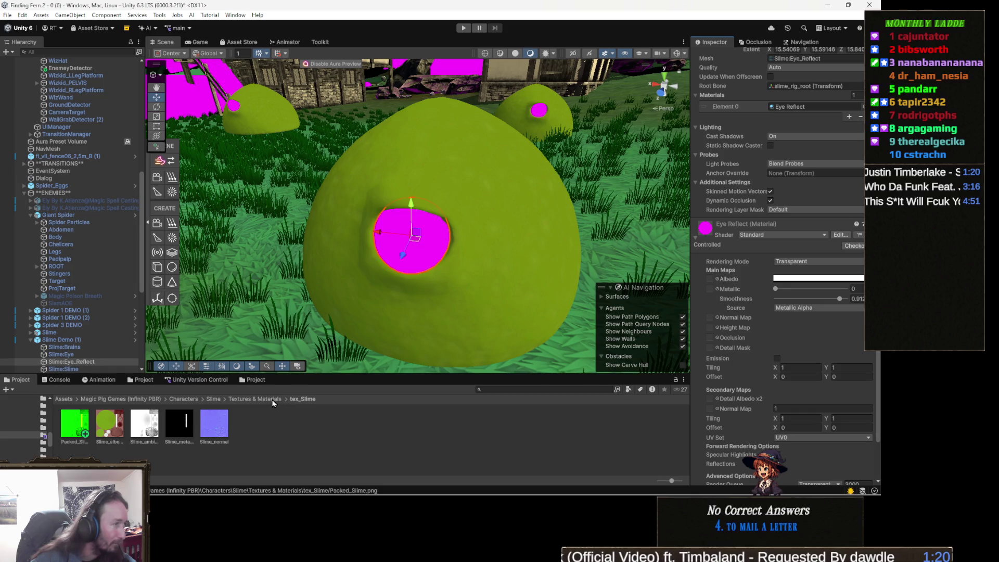
Step: From the Textures & Materials folder, test the Slime material on the eye, then undo it
{"action": "left_click", "coordinate": [273, 401]}
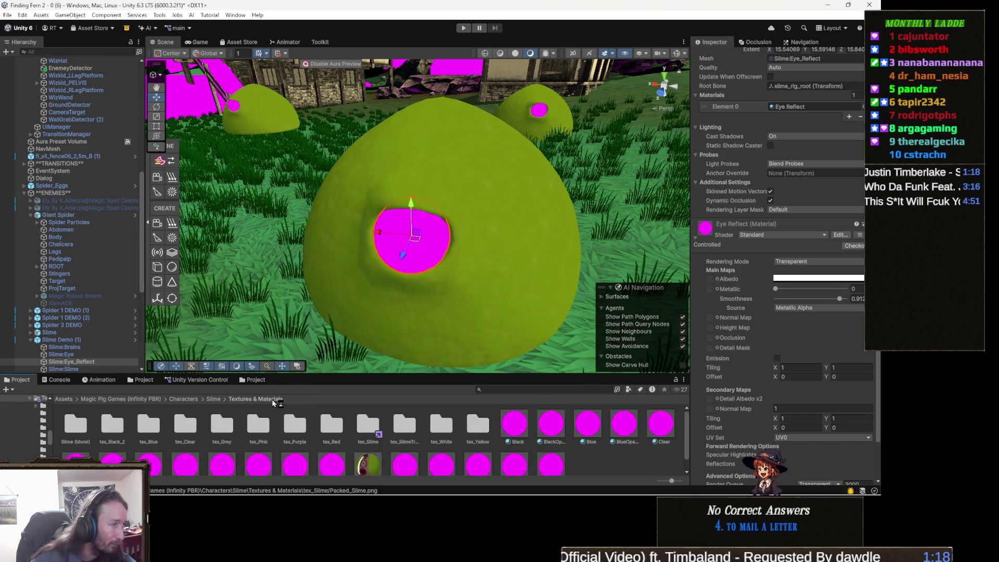
{"action": "scroll", "coordinate": [292, 424], "scroll_direction": "down", "scroll_amount": 1}
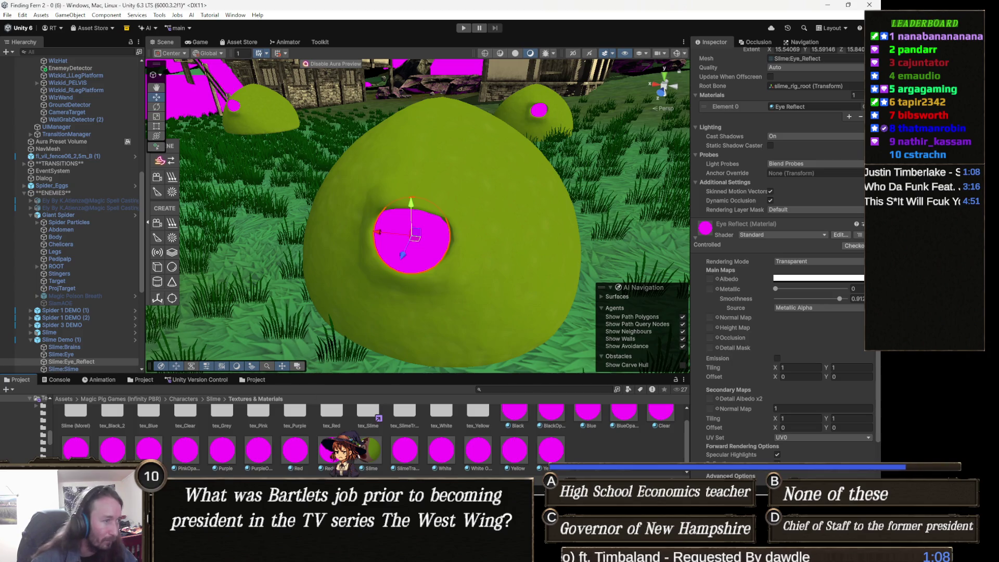
{"action": "left_click_drag", "start_coordinate": [371, 452], "coordinate": [426, 244]}
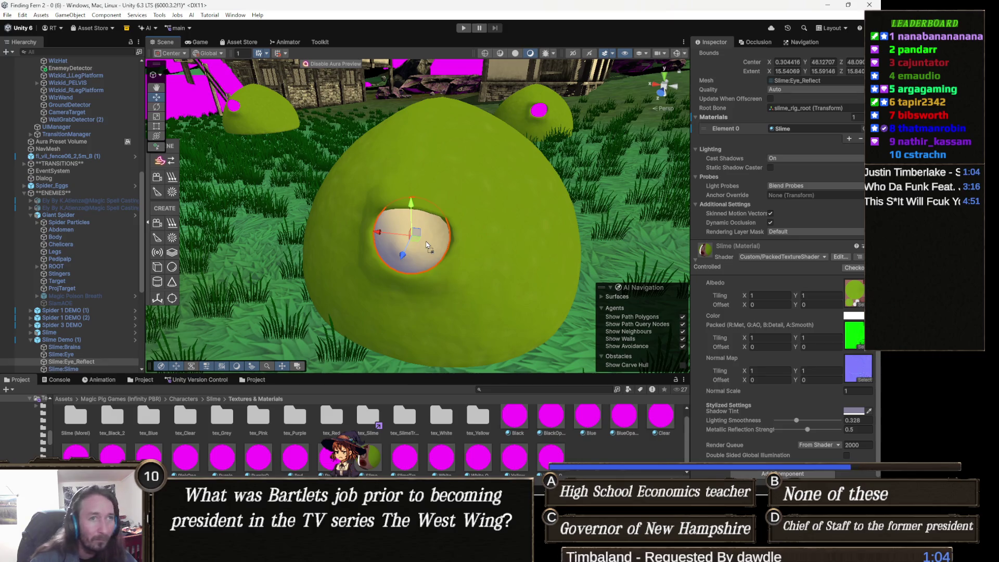
{"action": "left_click_drag", "start_coordinate": [495, 276], "coordinate": [534, 268]}
{"action": "key", "text": "ctrl+z"}
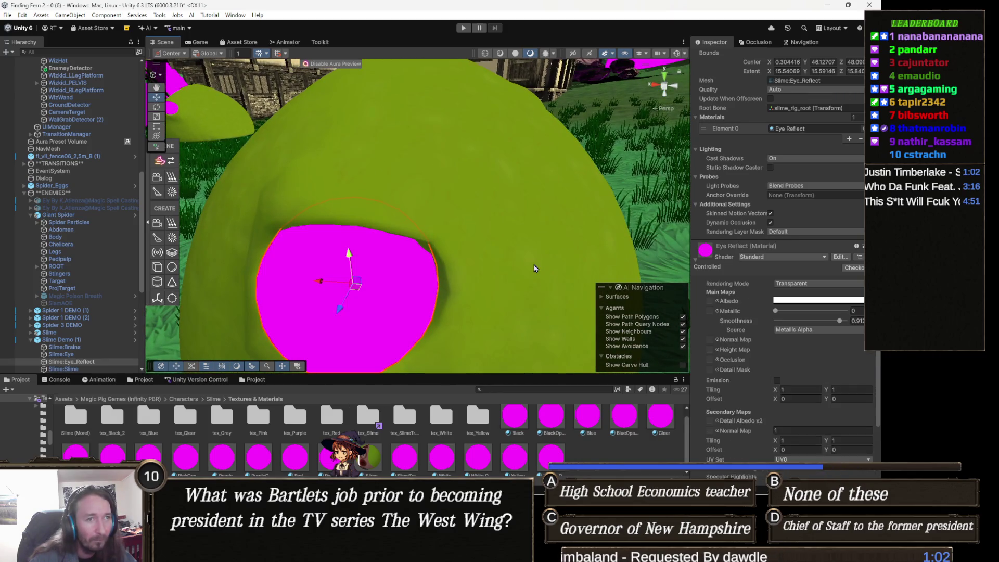
{"action": "scroll", "coordinate": [535, 269], "scroll_direction": "down", "scroll_amount": 3}
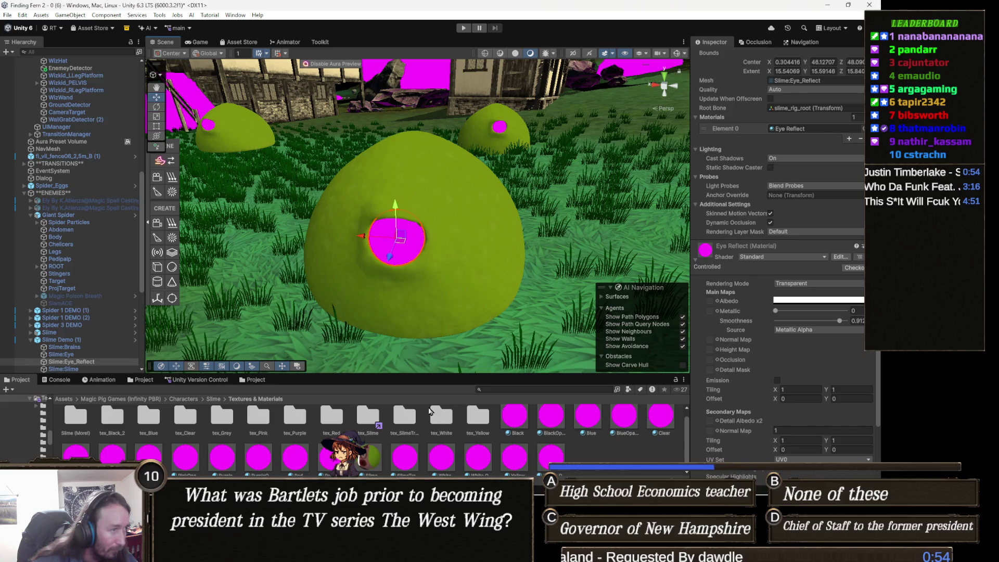
{"action": "scroll", "coordinate": [242, 428], "scroll_direction": "up", "scroll_amount": 1}
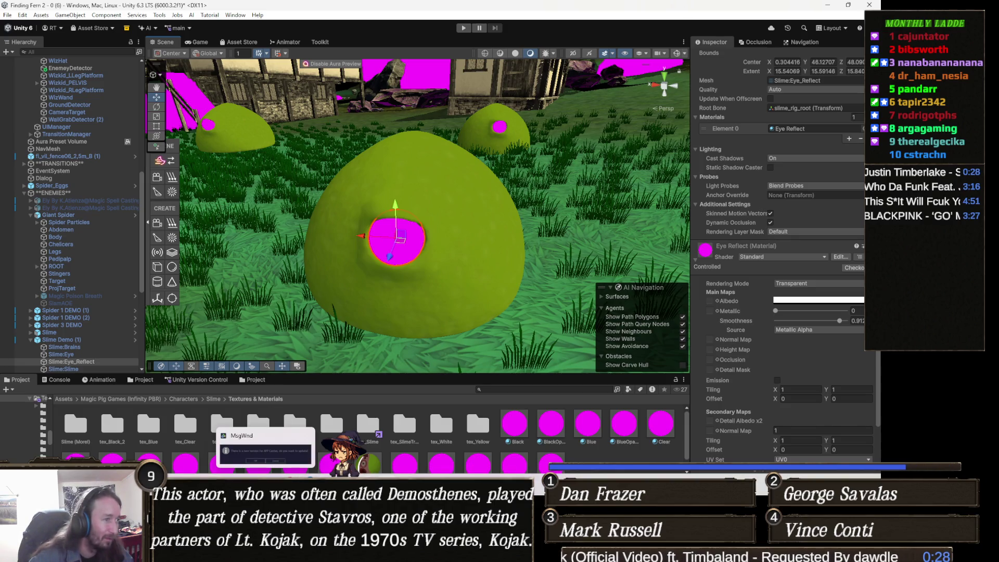
{"action": "mouse_move", "coordinate": [427, 549]}
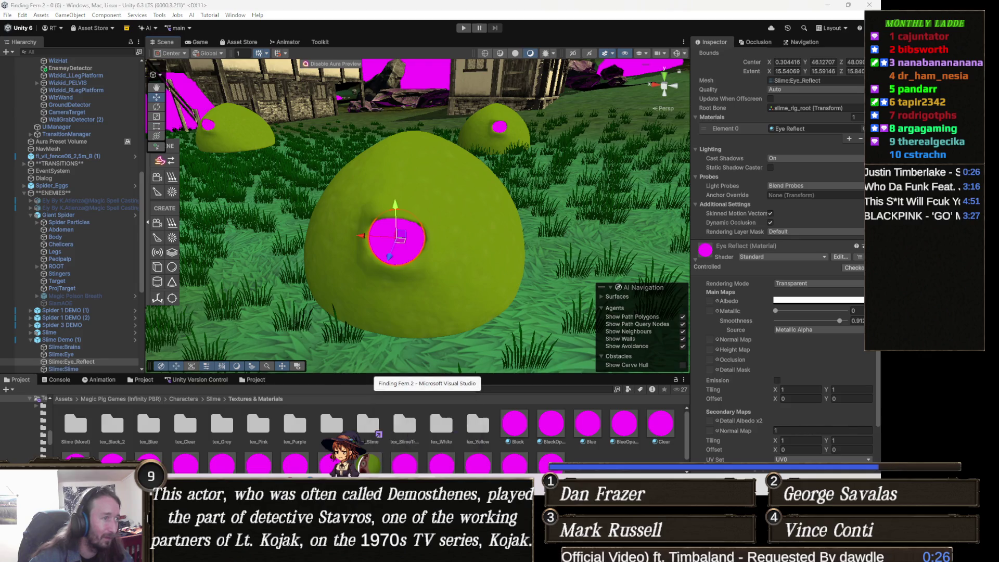
{"action": "left_click", "coordinate": [427, 434]}
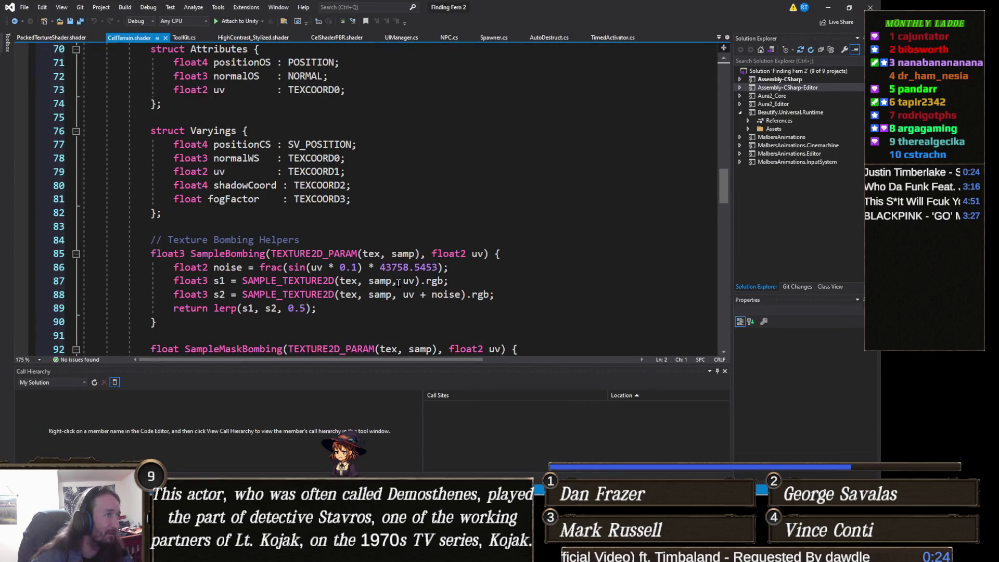
{"action": "scroll", "coordinate": [395, 282], "scroll_direction": "down", "scroll_amount": 2}
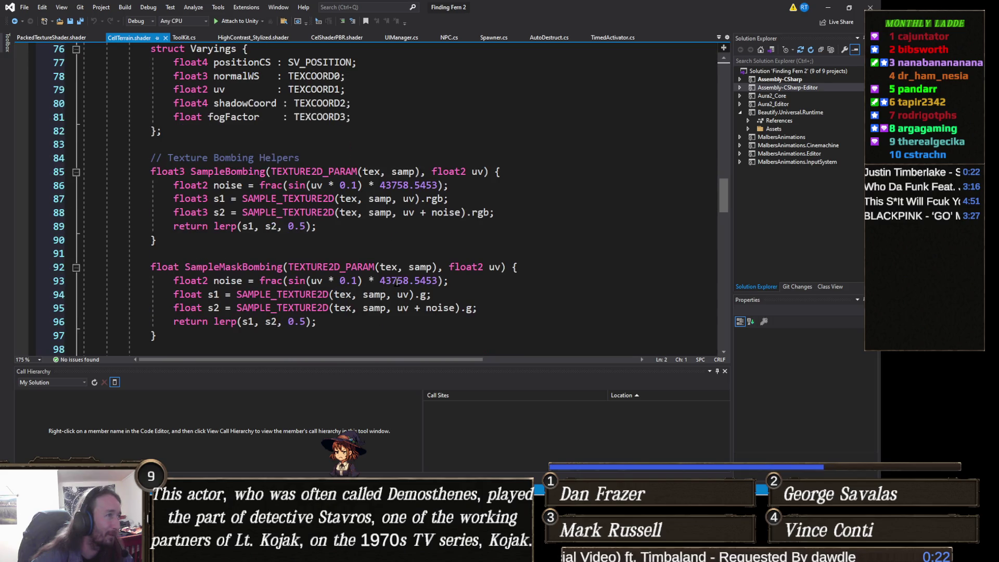
{"action": "scroll", "coordinate": [385, 271], "scroll_direction": "down", "scroll_amount": 2}
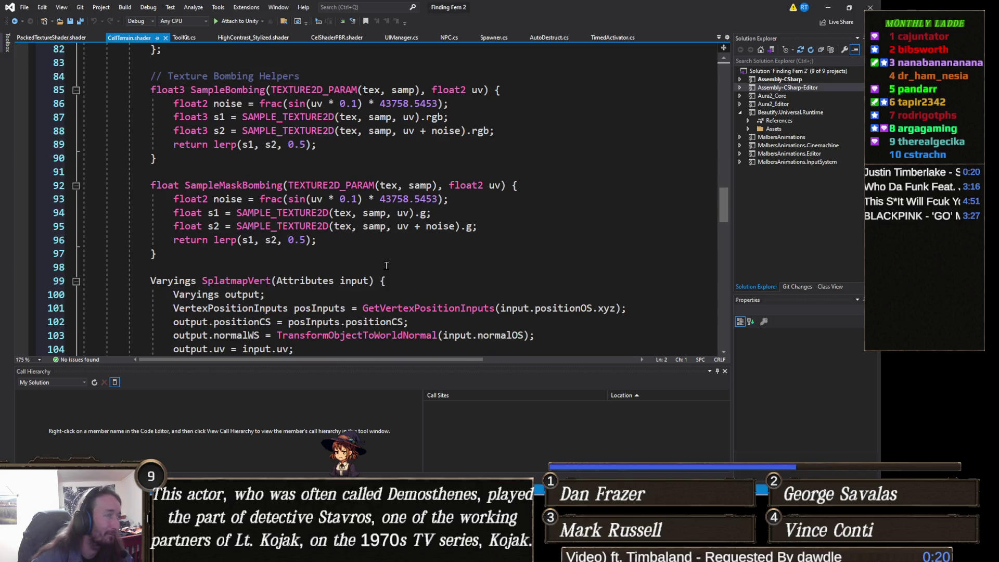
{"action": "scroll", "coordinate": [386, 266], "scroll_direction": "up", "scroll_amount": 7}
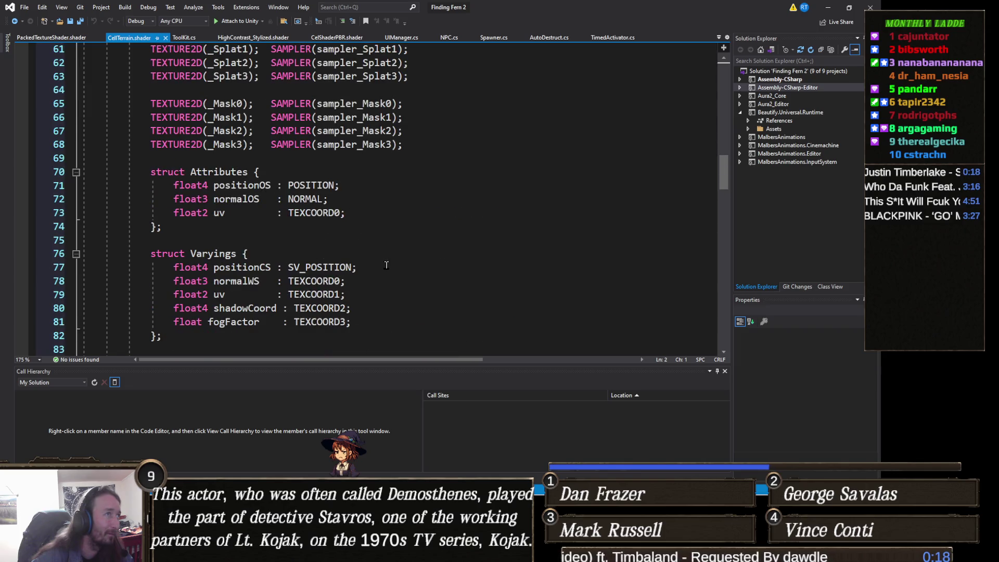
{"action": "scroll", "coordinate": [386, 265], "scroll_direction": "down", "scroll_amount": 11}
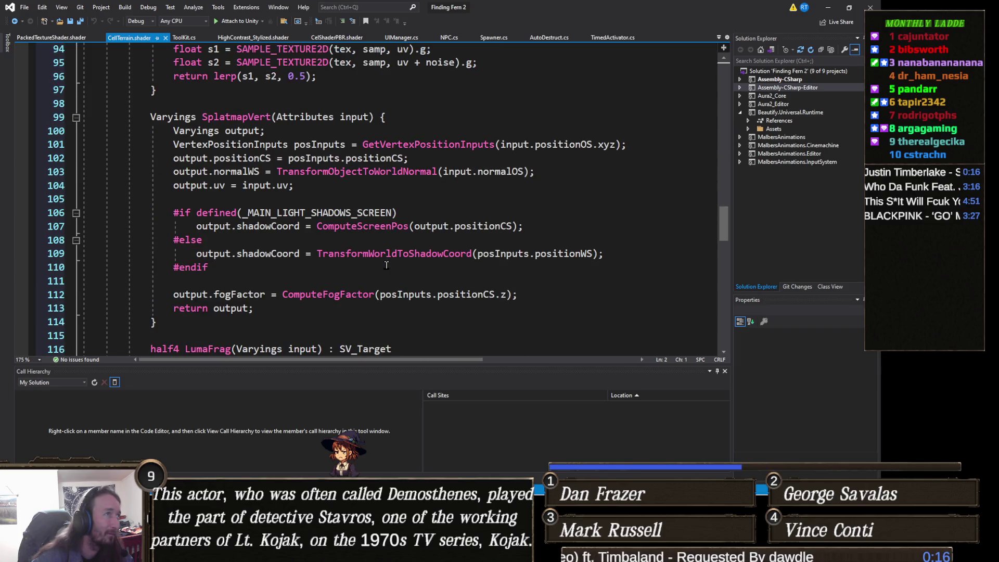
{"action": "scroll", "coordinate": [386, 265], "scroll_direction": "down", "scroll_amount": 5}
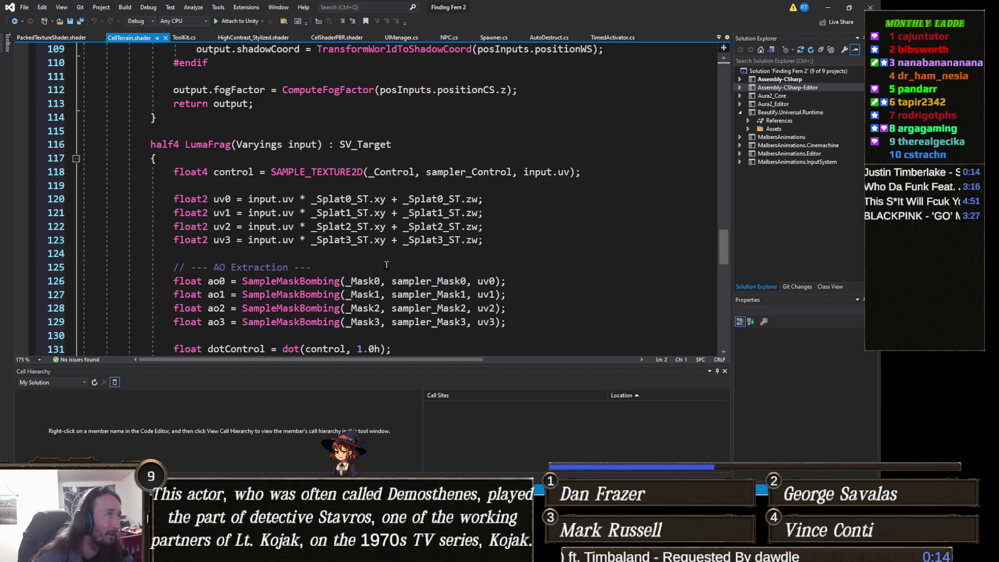
{"action": "scroll", "coordinate": [386, 265], "scroll_direction": "up", "scroll_amount": 8}
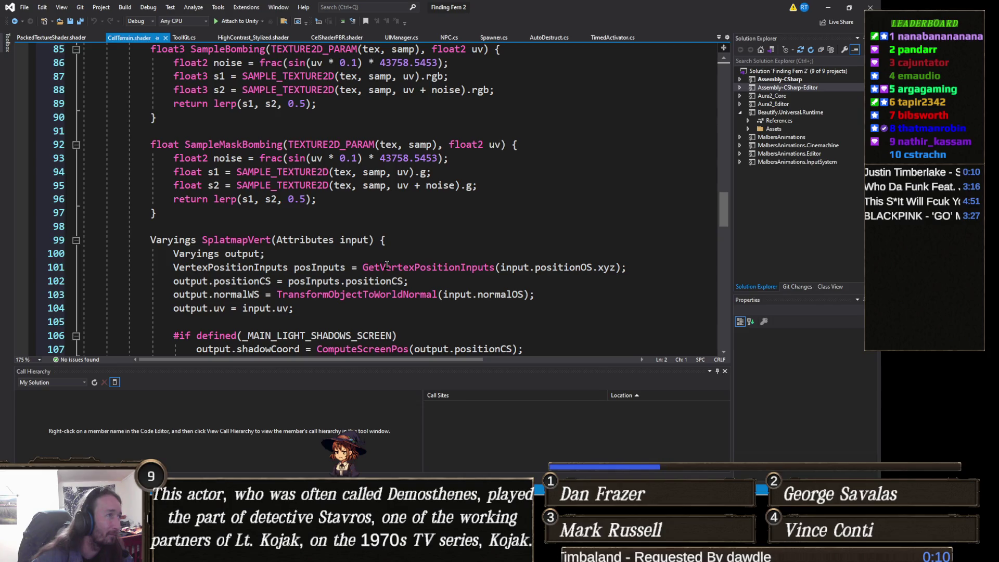
{"action": "scroll", "coordinate": [387, 265], "scroll_direction": "down", "scroll_amount": 8}
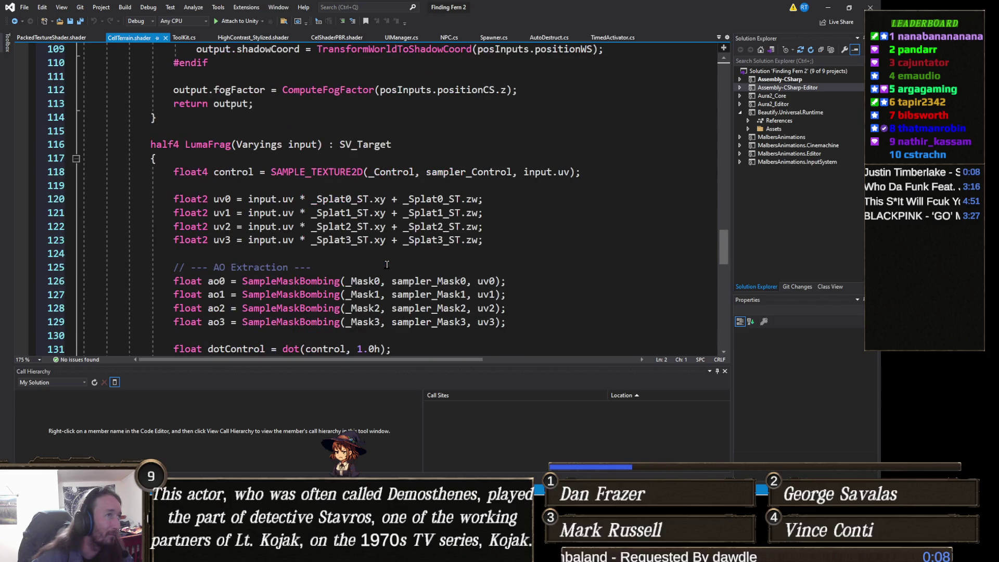
{"action": "scroll", "coordinate": [386, 264], "scroll_direction": "down", "scroll_amount": 13}
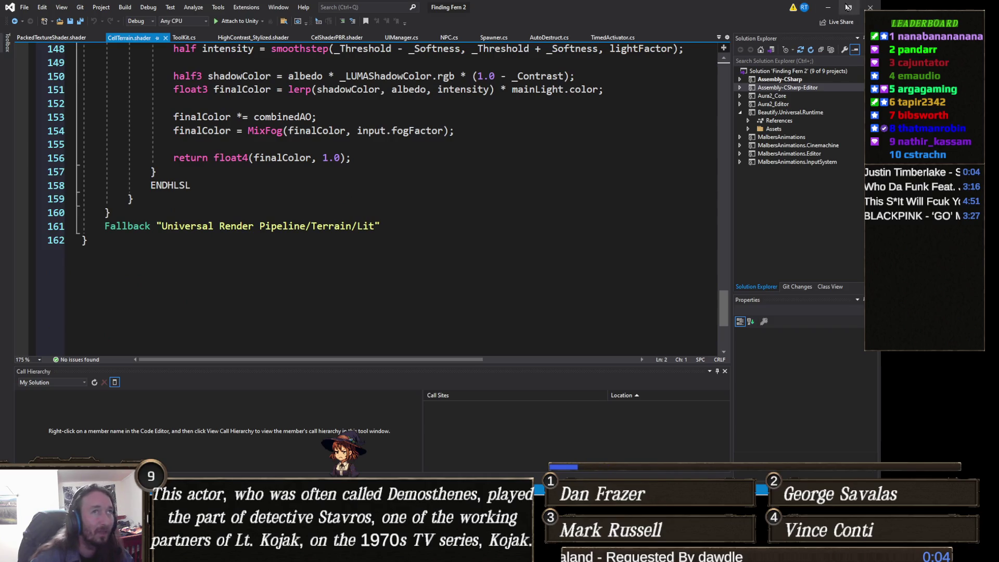
{"action": "left_click", "coordinate": [828, 7]}
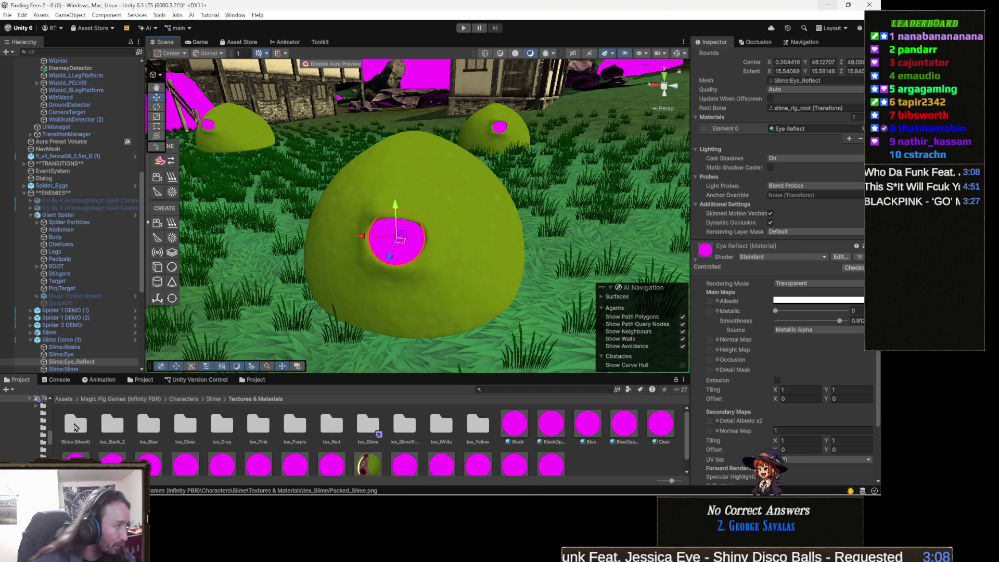
Step: Arrow from Slime (Morel) through the slime texture folders and open tex_SlimeTransparent
{"action": "left_click", "coordinate": [80, 430]}
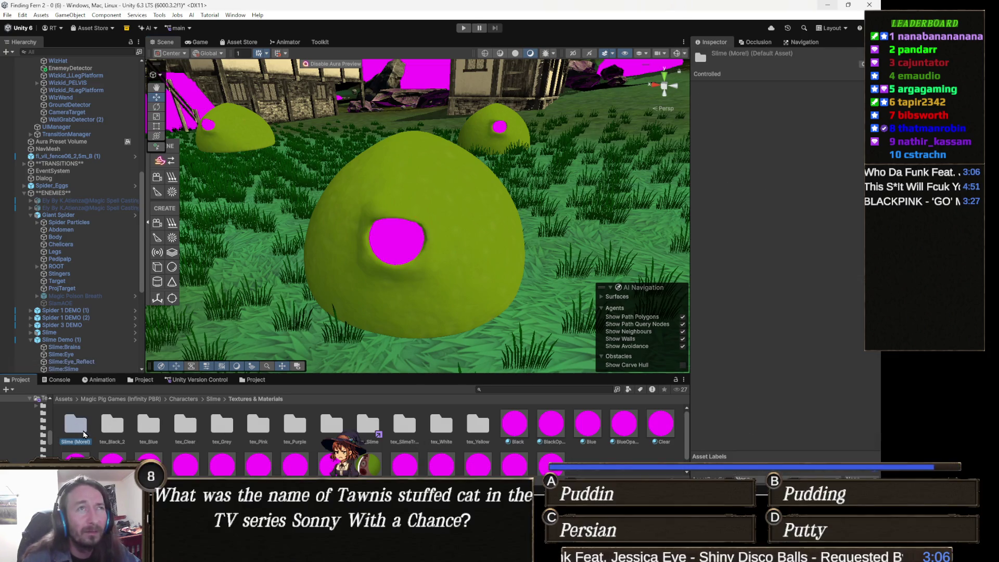
{"action": "key", "text": "Right"}
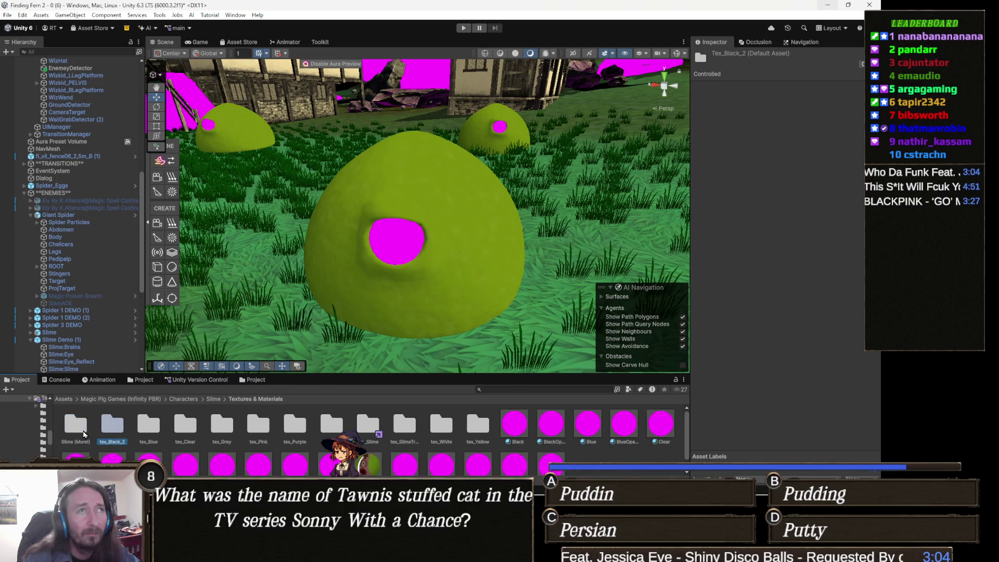
{"action": "left_click", "coordinate": [83, 434]}
{"action": "key", "text": "Right"}
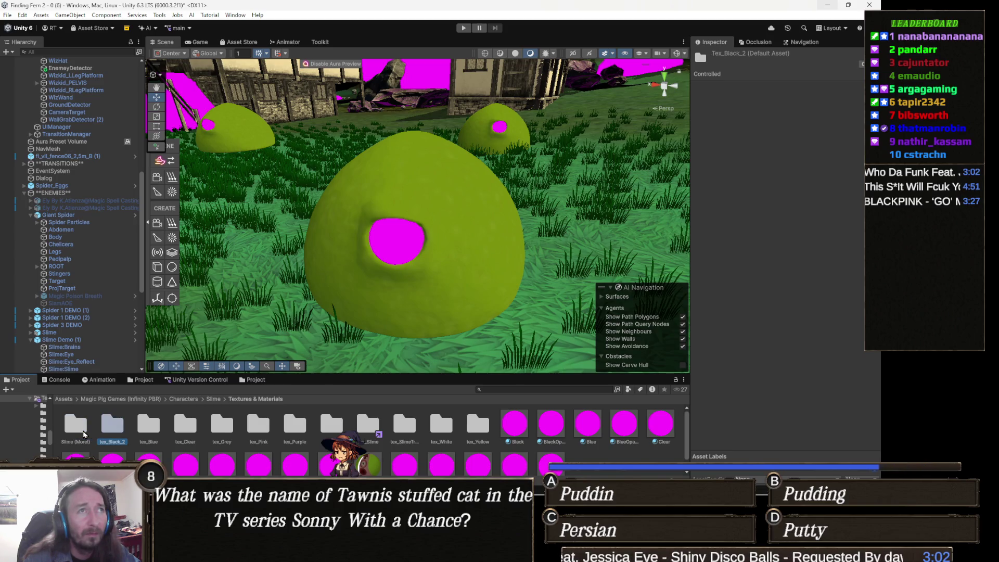
{"action": "key", "text": "Right"}
{"action": "key", "text": "Right"}
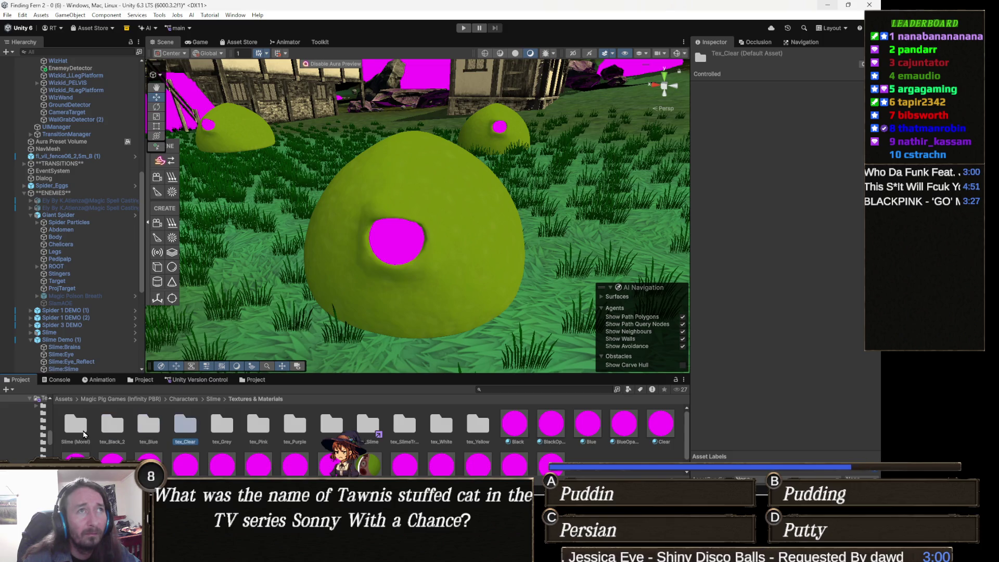
{"action": "key", "text": "Right"}
{"action": "key", "text": "Right"}
{"action": "key", "text": "Right"}
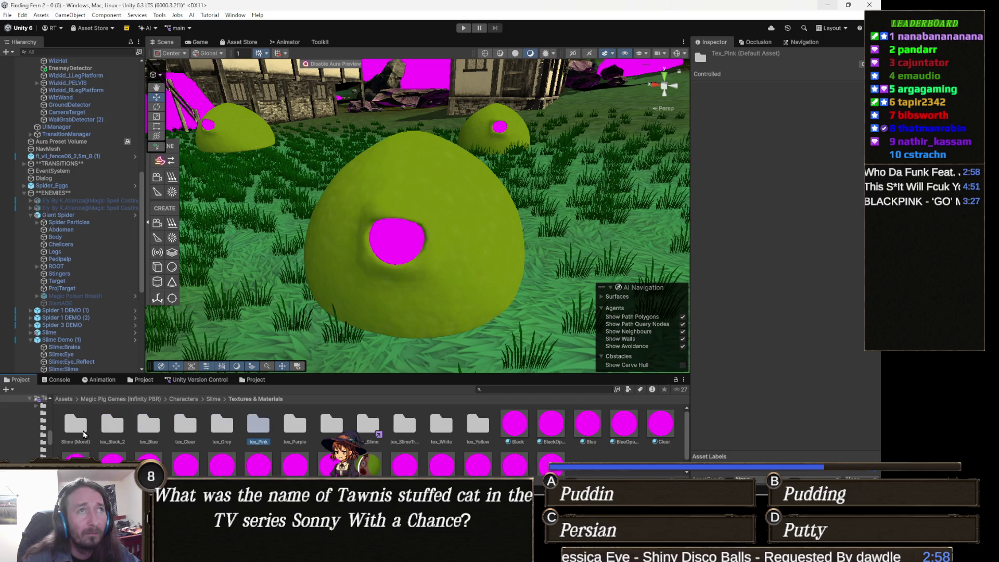
{"action": "key", "text": "Right"}
{"action": "key", "text": "Right"}
{"action": "key", "text": "Right"}
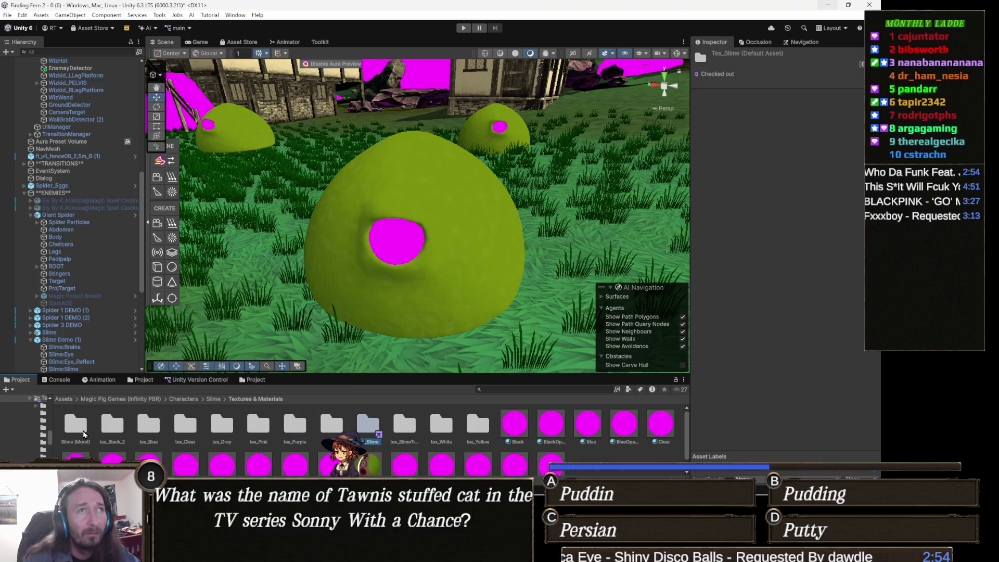
{"action": "key", "text": "Left"}
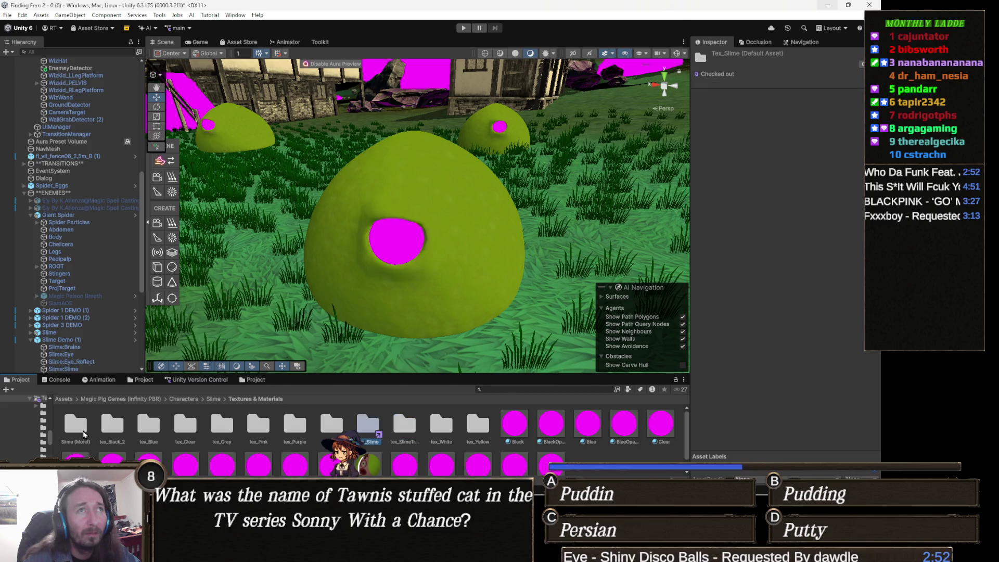
{"action": "key", "text": "Right"}
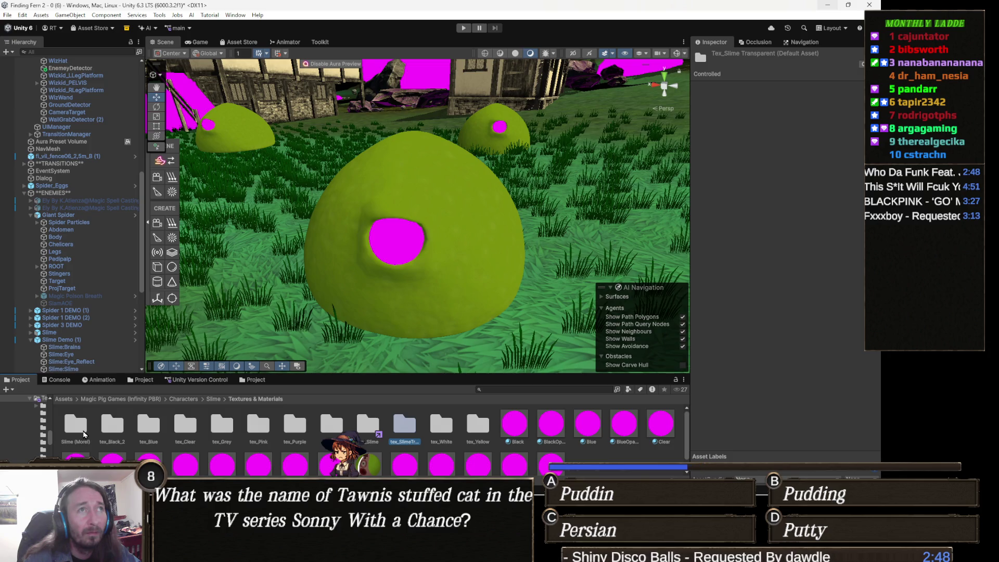
{"action": "key", "text": "Right"}
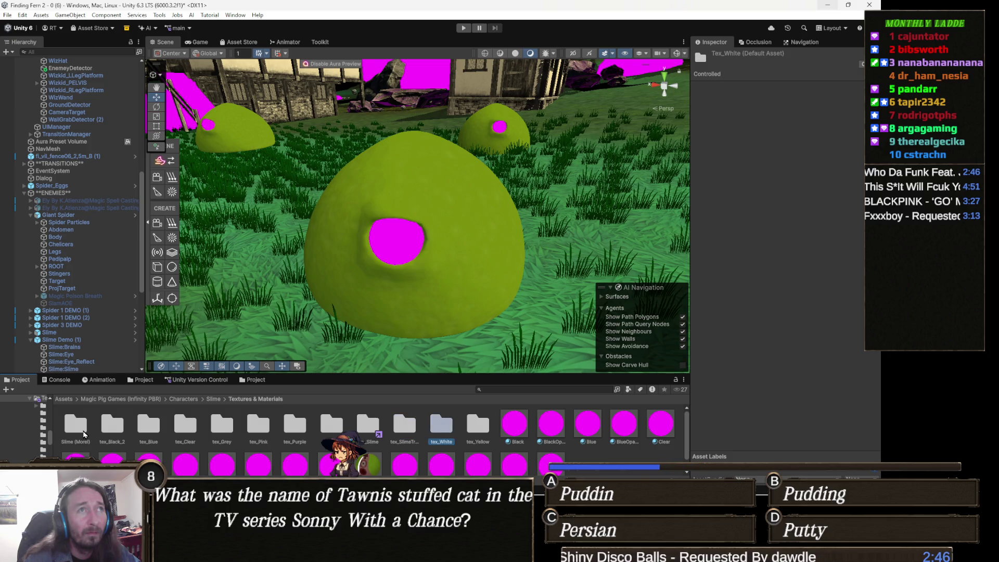
{"action": "key", "text": "Right"}
{"action": "key", "text": "Right"}
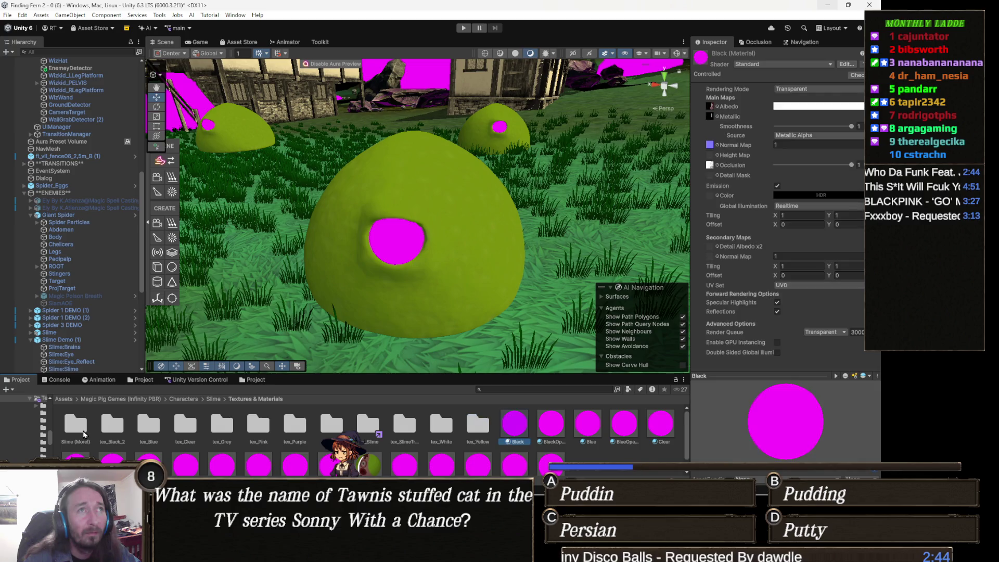
{"action": "key", "text": "Left"}
{"action": "key", "text": "Left"}
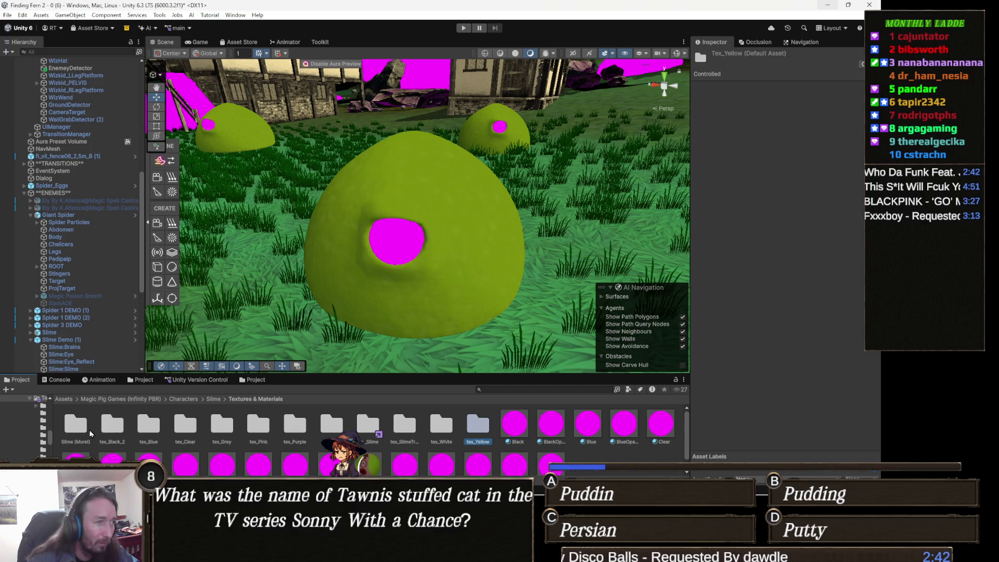
{"action": "key", "text": "Left"}
{"action": "key", "text": "Left"}
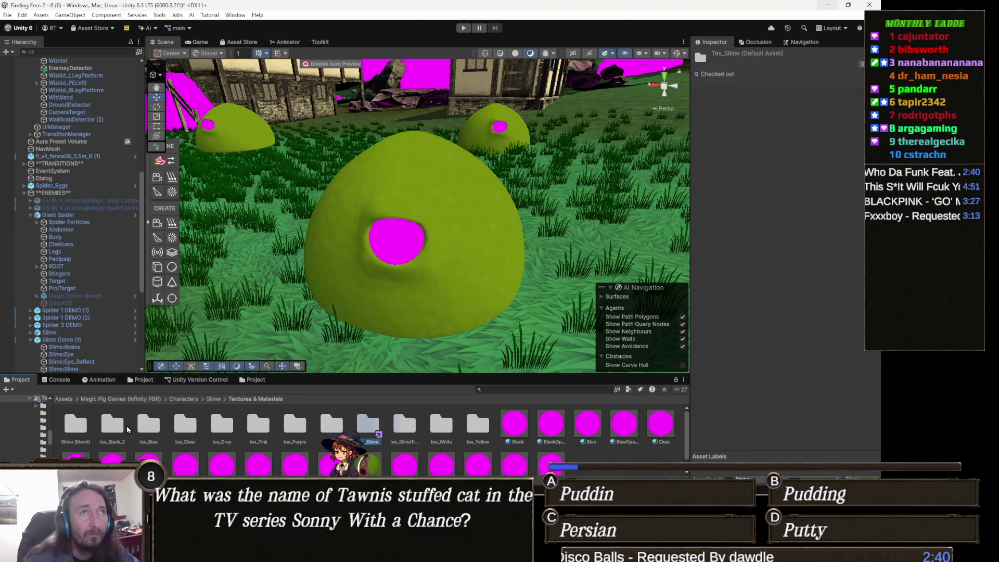
{"action": "key", "text": "Left"}
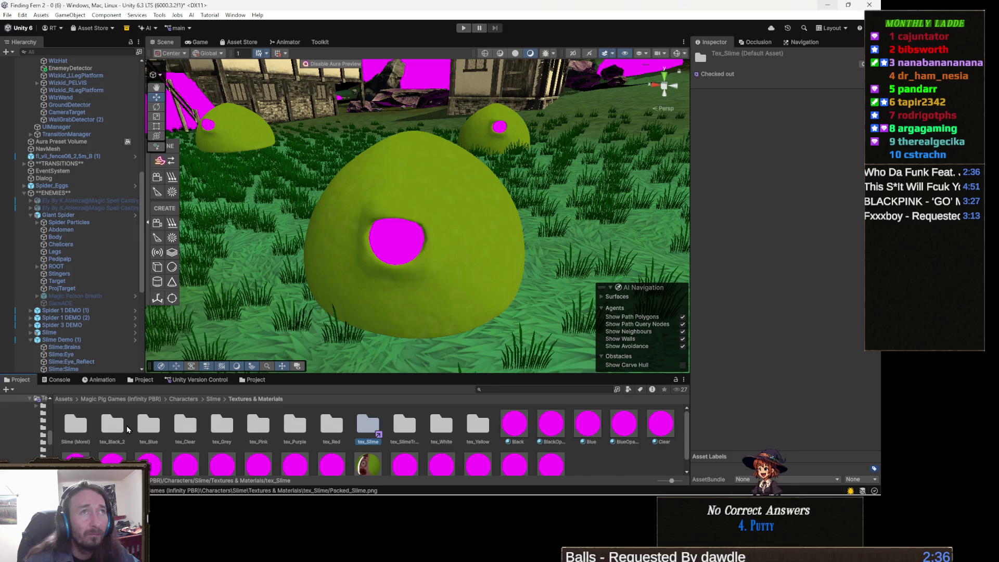
{"action": "key", "text": "Right"}
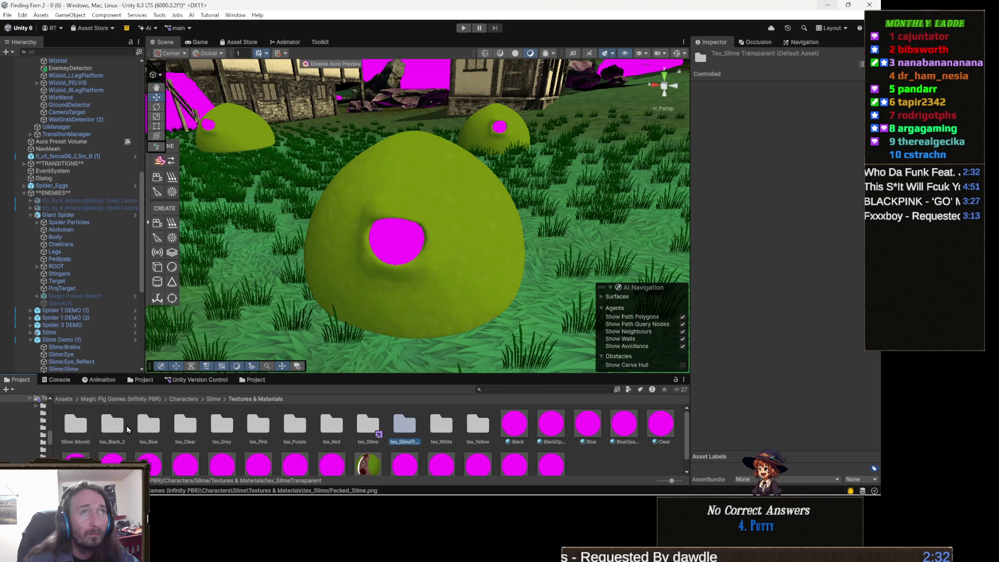
{"action": "key", "text": "Return"}
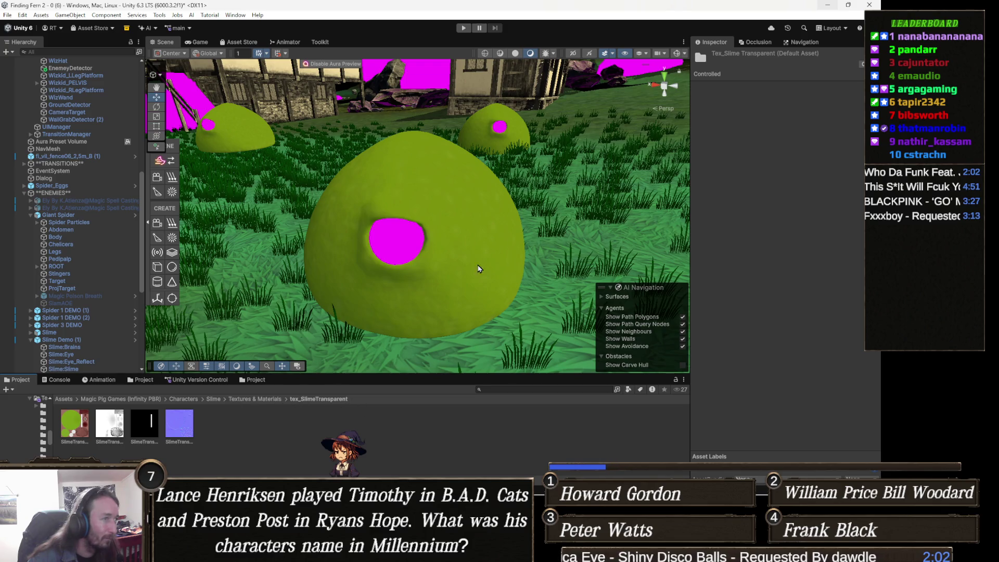
Step: Open the slime's Slime Demo prefab and select its Eye_Reflect part to check the shader
{"action": "left_click", "coordinate": [483, 240]}
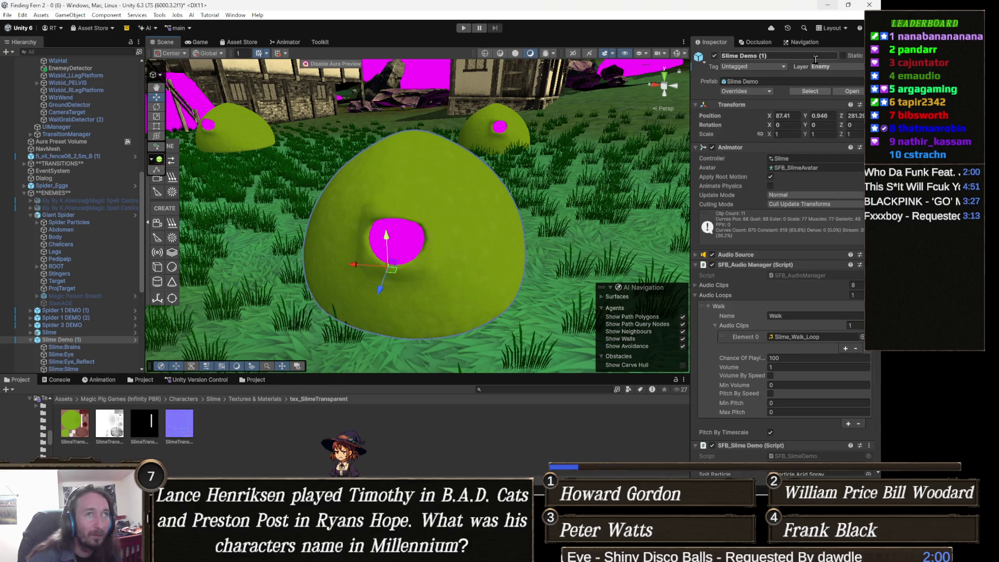
{"action": "left_click", "coordinate": [801, 92]}
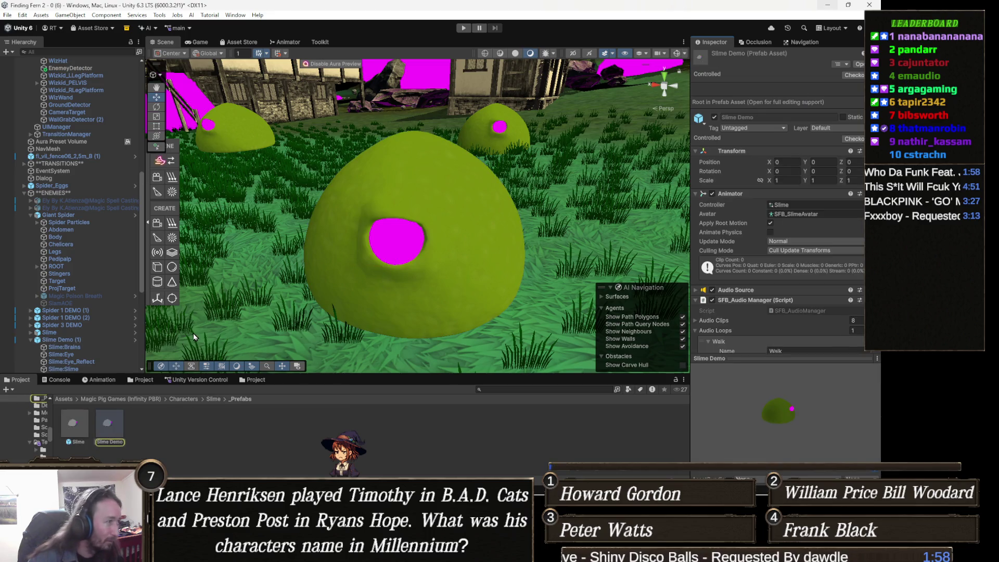
{"action": "double_click", "coordinate": [108, 424]}
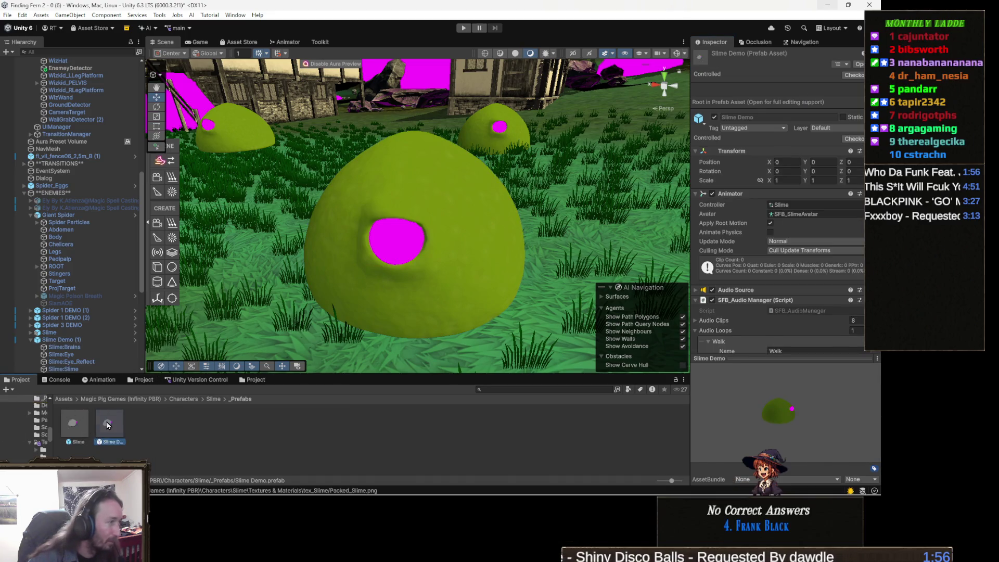
{"action": "left_click_drag", "start_coordinate": [373, 256], "coordinate": [259, 258]}
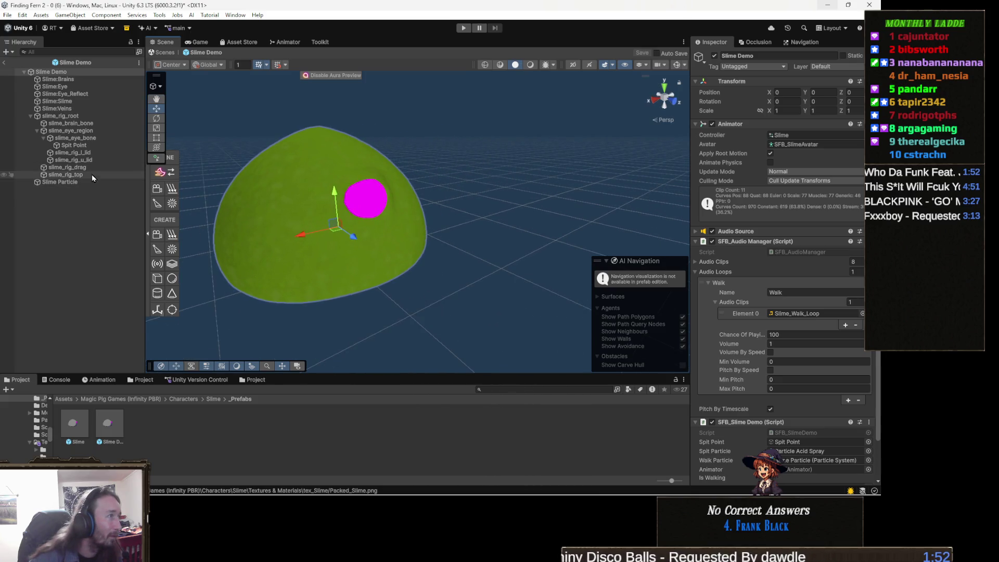
{"action": "left_click", "coordinate": [368, 202]}
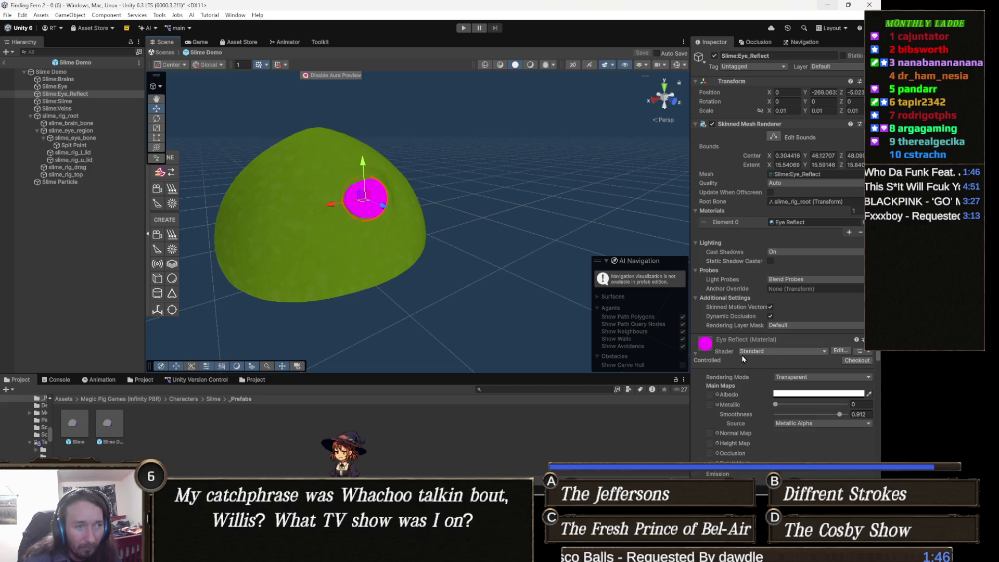
Step: Leave Prefab Mode for the village scene and reselect the Slime Demo (1) slime
{"action": "scroll", "coordinate": [744, 359], "scroll_direction": "down", "scroll_amount": 3}
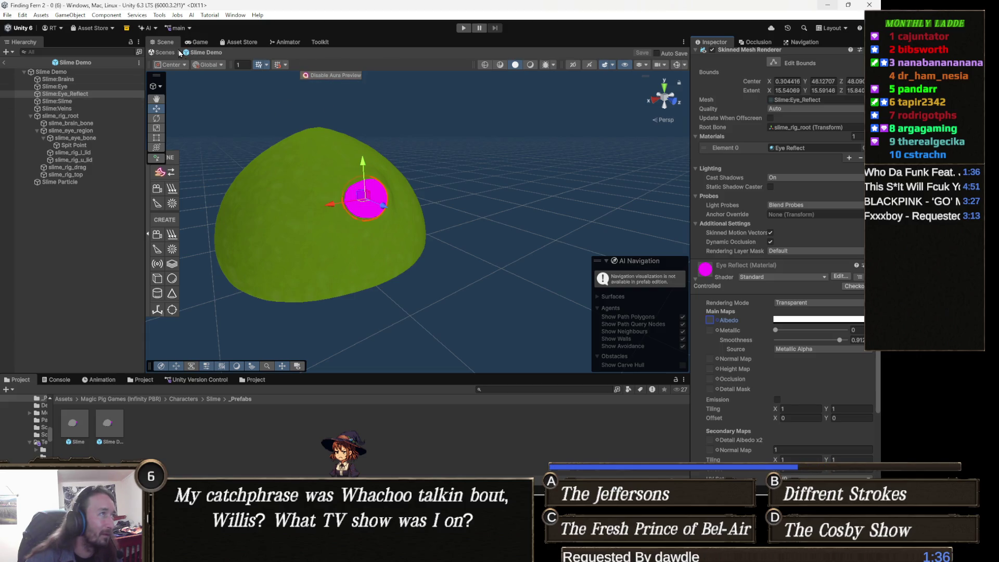
{"action": "left_click", "coordinate": [165, 53]}
{"action": "scroll", "coordinate": [419, 237], "scroll_direction": "up", "scroll_amount": 5}
{"action": "scroll", "coordinate": [419, 237], "scroll_direction": "down", "scroll_amount": 3}
{"action": "scroll", "coordinate": [419, 237], "scroll_direction": "up", "scroll_amount": 2}
{"action": "left_click", "coordinate": [407, 259]}
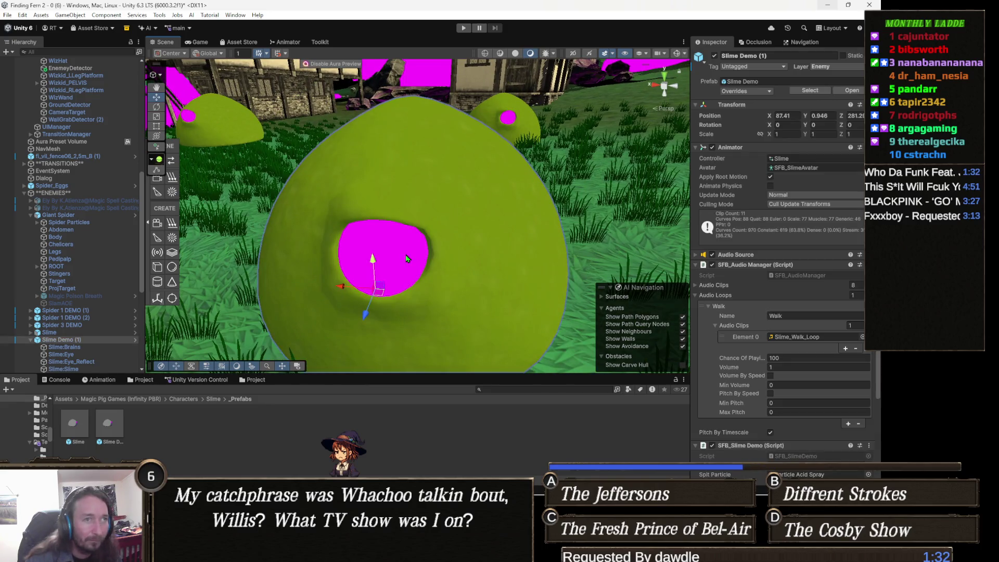
Step: Set the Slime:Eye_Reflect material's shader to Custom/PackedTextureShader, turning the eye green
{"action": "left_click", "coordinate": [407, 258]}
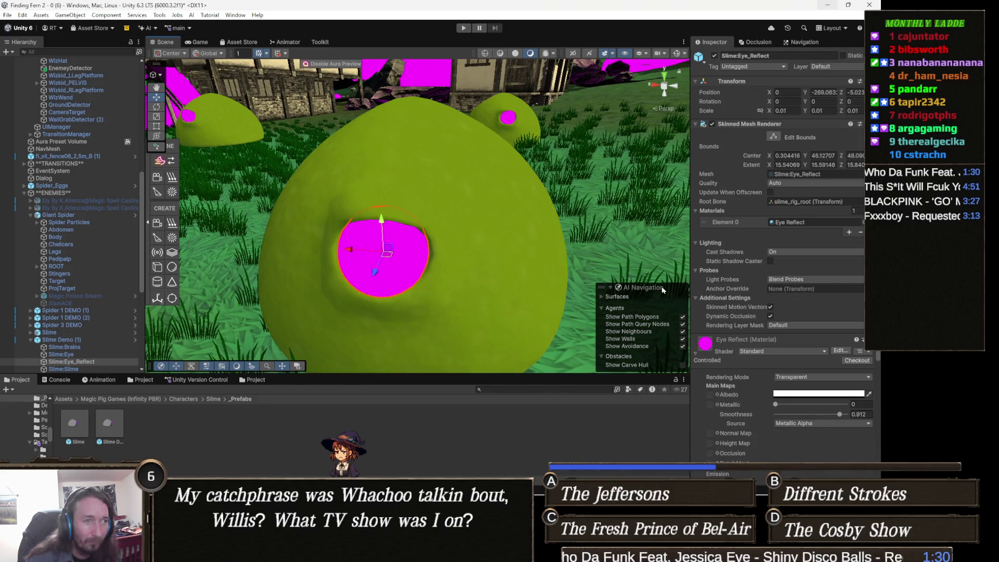
{"action": "scroll", "coordinate": [804, 297], "scroll_direction": "down", "scroll_amount": 3}
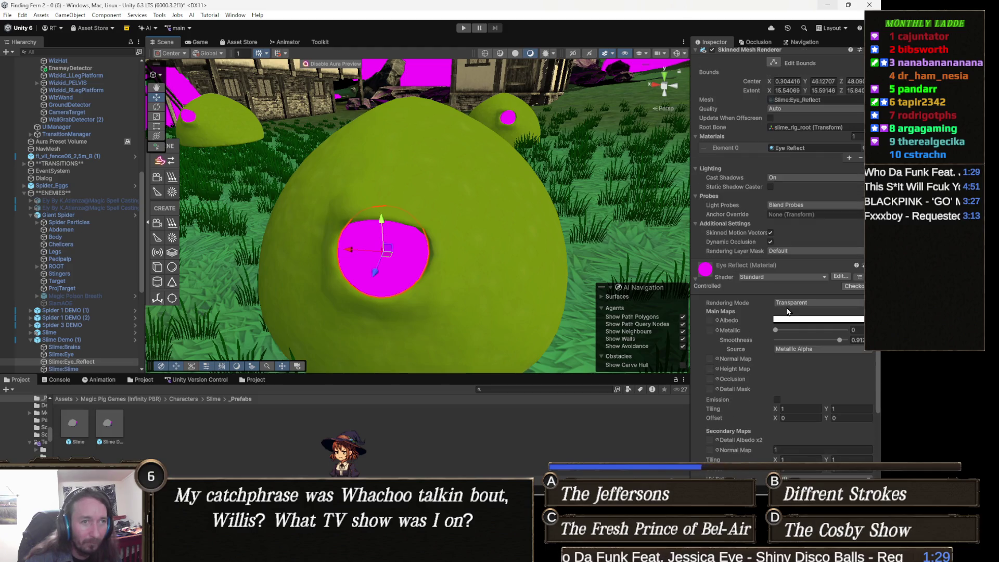
{"action": "left_click", "coordinate": [767, 276]}
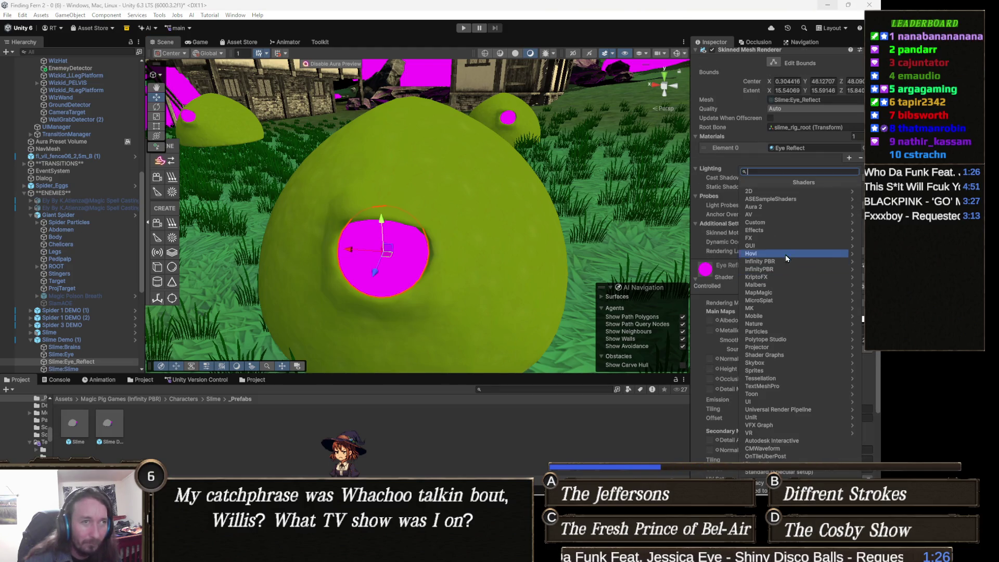
{"action": "left_click", "coordinate": [784, 223]}
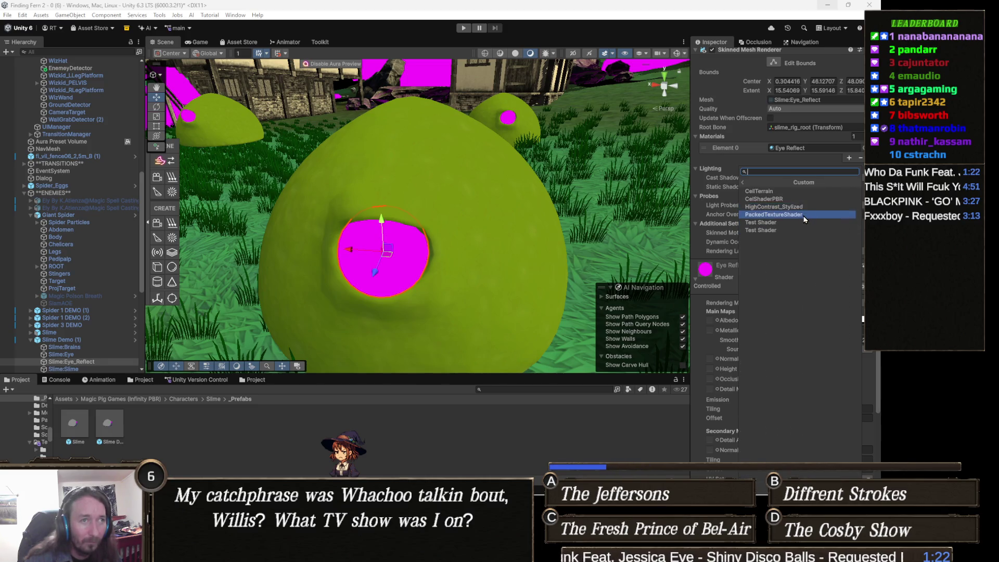
{"action": "left_click", "coordinate": [804, 219]}
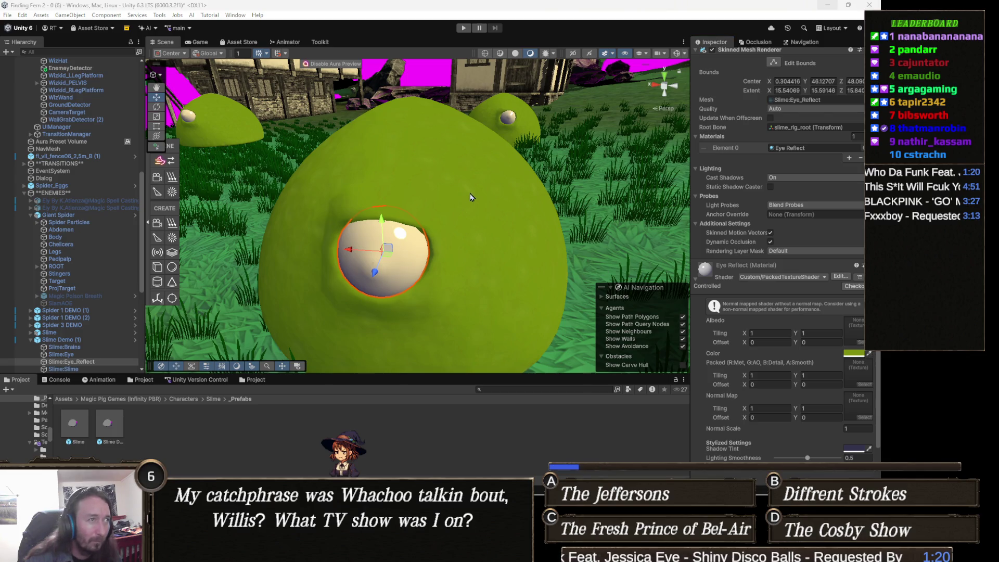
{"action": "mouse_move", "coordinate": [505, 214]}
{"action": "left_mouse_down"}
{"action": "mouse_move", "coordinate": [536, 216]}
{"action": "mouse_move", "coordinate": [524, 219]}
{"action": "left_mouse_up"}
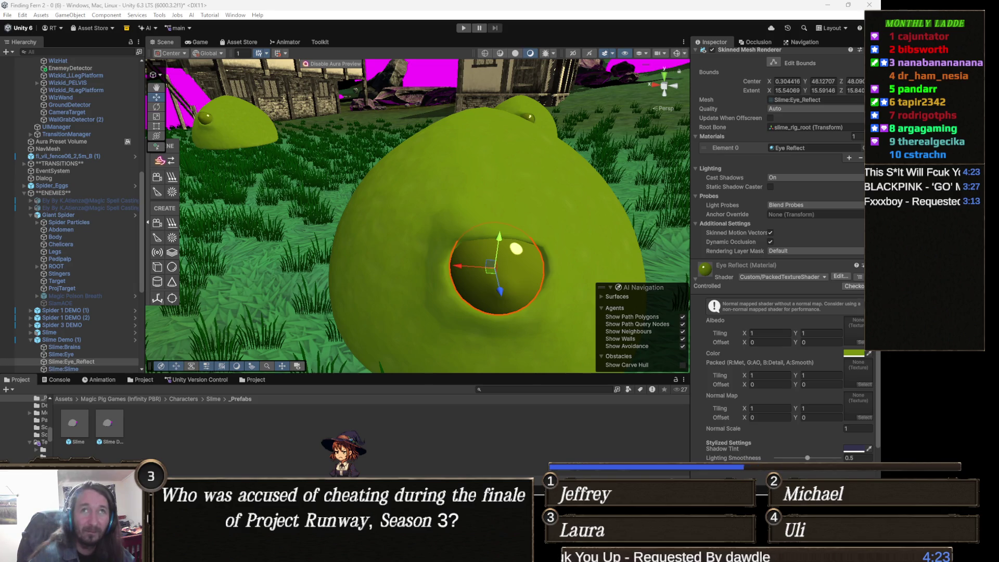
Step: Fly and orbit the Scene view from the slime to the Peasant Girl, then select her
{"action": "scroll", "coordinate": [467, 244], "scroll_direction": "down", "scroll_amount": 5}
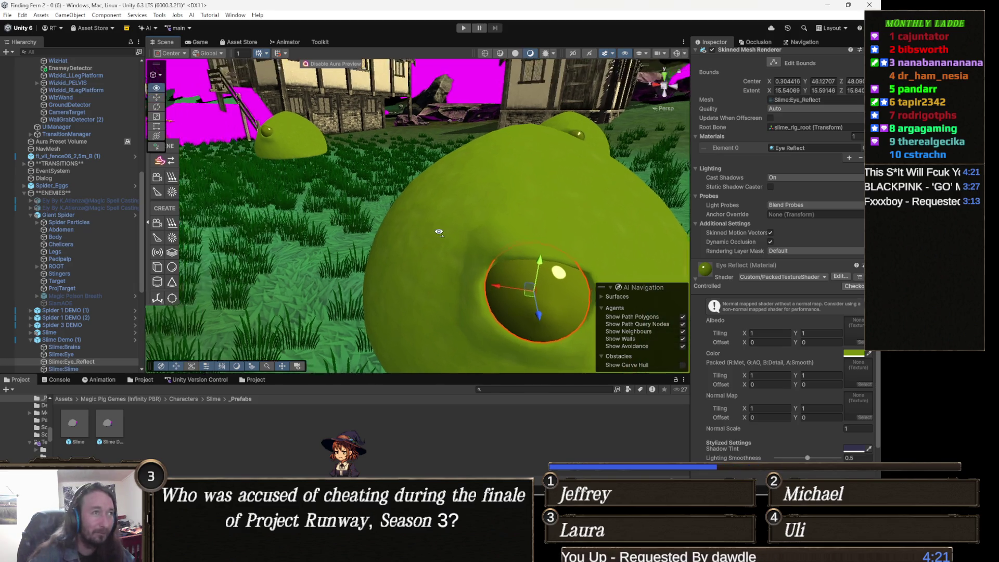
{"action": "mouse_move", "coordinate": [436, 231]}
{"action": "left_mouse_down"}
{"action": "mouse_move", "coordinate": [427, 241]}
{"action": "mouse_move", "coordinate": [348, 206]}
{"action": "mouse_move", "coordinate": [266, 198]}
{"action": "mouse_move", "coordinate": [289, 195]}
{"action": "mouse_move", "coordinate": [380, 224]}
{"action": "mouse_move", "coordinate": [380, 246]}
{"action": "mouse_move", "coordinate": [440, 240]}
{"action": "left_mouse_up"}
{"action": "left_click_drag", "start_coordinate": [435, 241], "coordinate": [435, 243]}
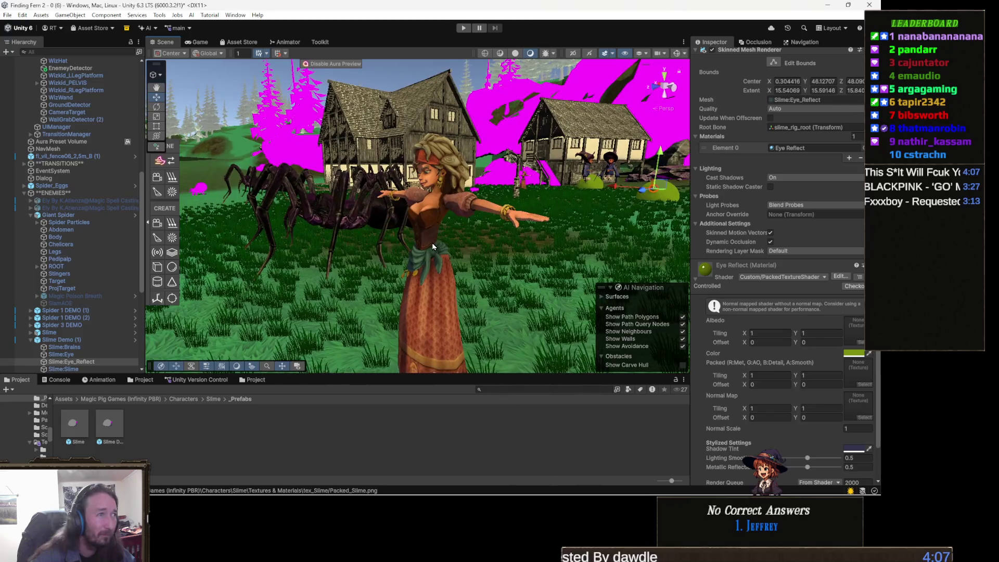
{"action": "left_click", "coordinate": [436, 243]}
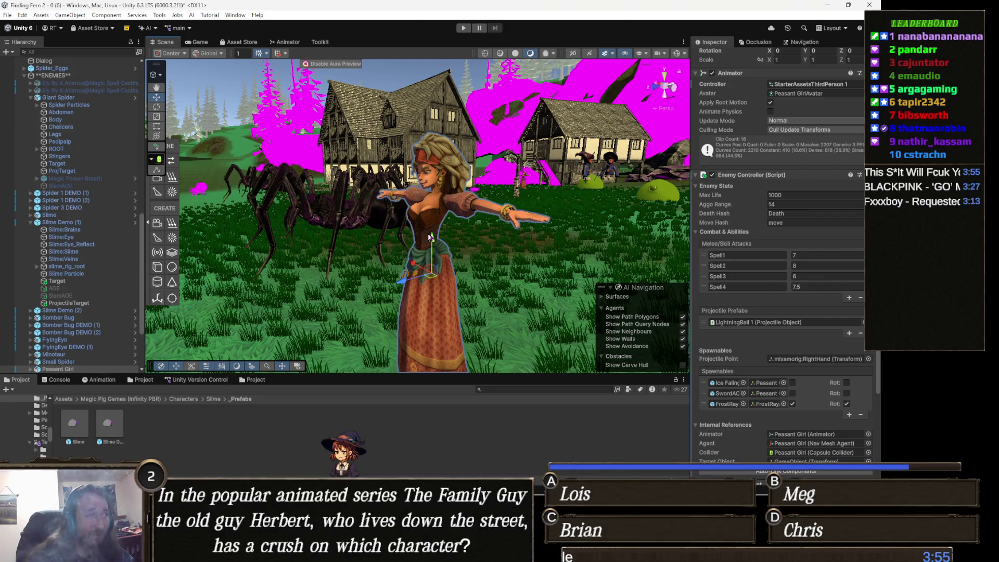
Step: Select the Peasant_girl mesh to show its Peasant_Girl material using Custom/CelShaderPBR
{"action": "left_click", "coordinate": [426, 234]}
{"action": "left_click", "coordinate": [424, 221]}
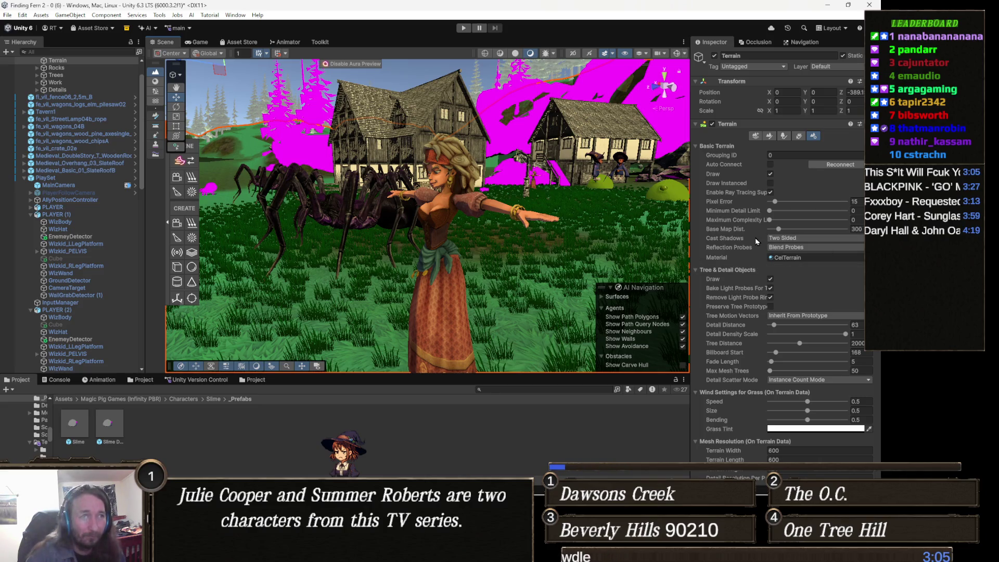
{"action": "scroll", "coordinate": [780, 255], "scroll_direction": "down", "scroll_amount": 8}
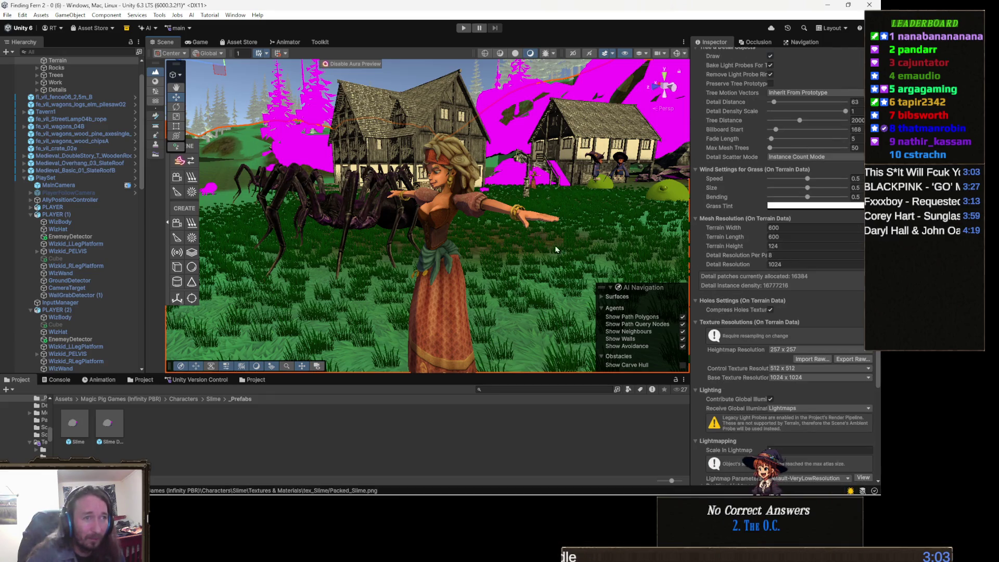
{"action": "scroll", "coordinate": [832, 307], "scroll_direction": "down", "scroll_amount": 5}
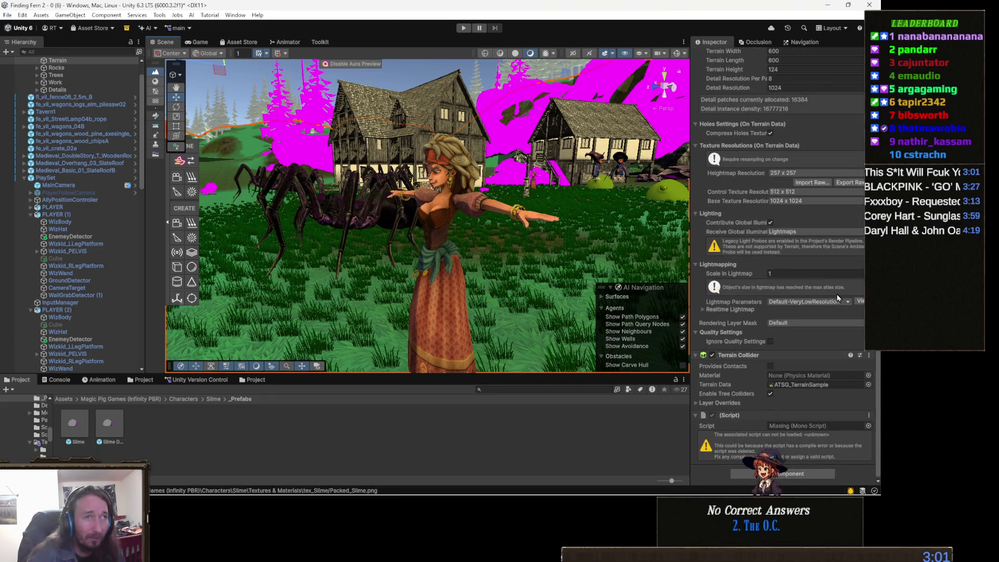
{"action": "scroll", "coordinate": [831, 316], "scroll_direction": "up", "scroll_amount": 13}
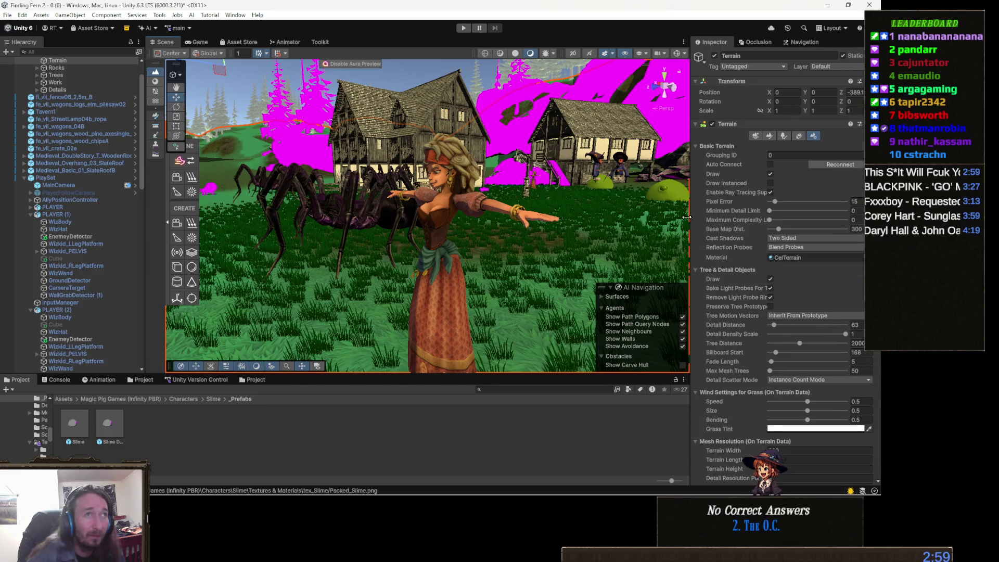
{"action": "left_click", "coordinate": [442, 206]}
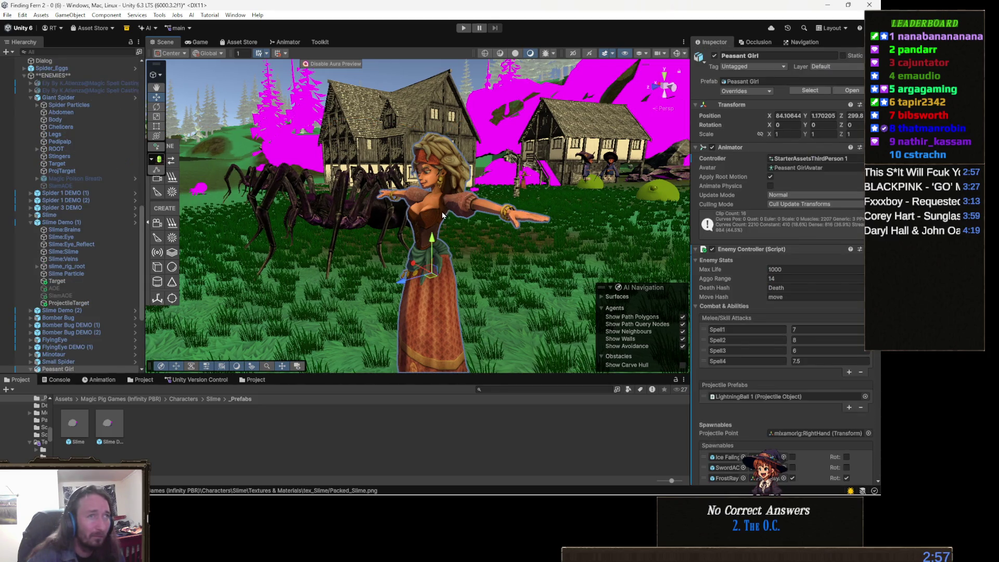
{"action": "left_click", "coordinate": [547, 220]}
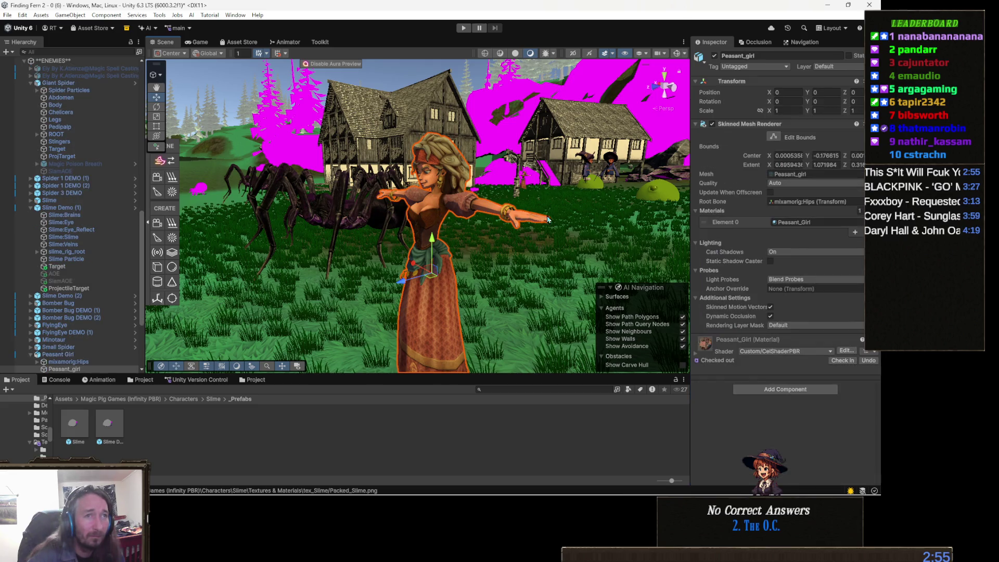
Step: Expand the Peasant_Girl material and locate its base texture in the Project window
{"action": "left_click", "coordinate": [710, 339]}
{"action": "scroll", "coordinate": [773, 358], "scroll_direction": "down", "scroll_amount": 3}
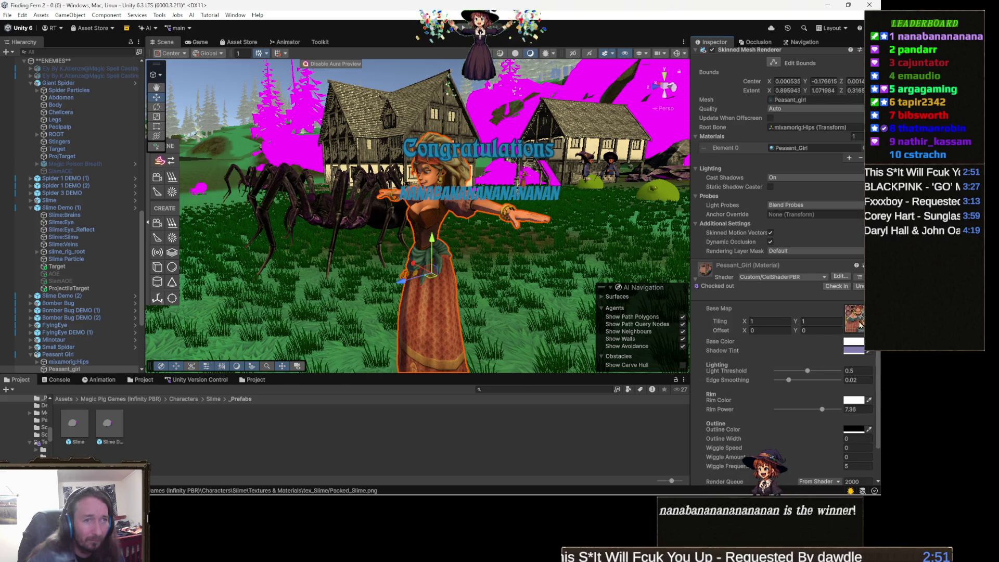
{"action": "left_click", "coordinate": [859, 326]}
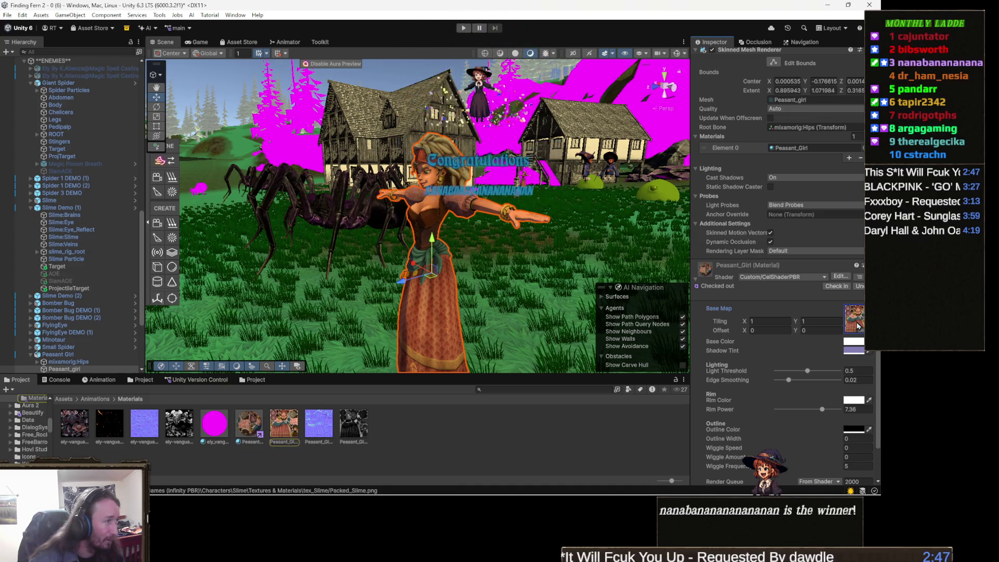
{"action": "left_click", "coordinate": [858, 326]}
{"action": "left_click", "coordinate": [859, 326]}
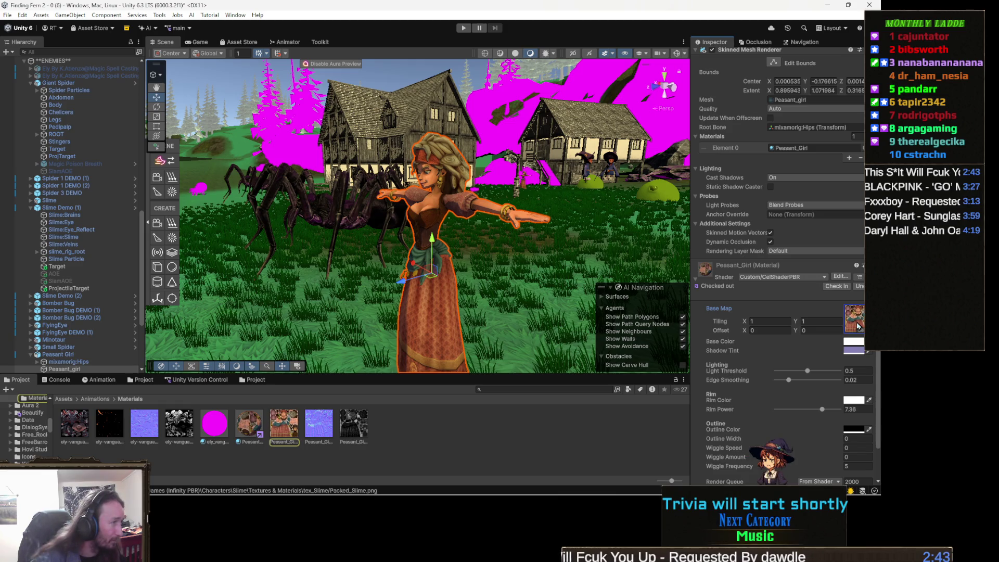
{"action": "left_click", "coordinate": [858, 326]}
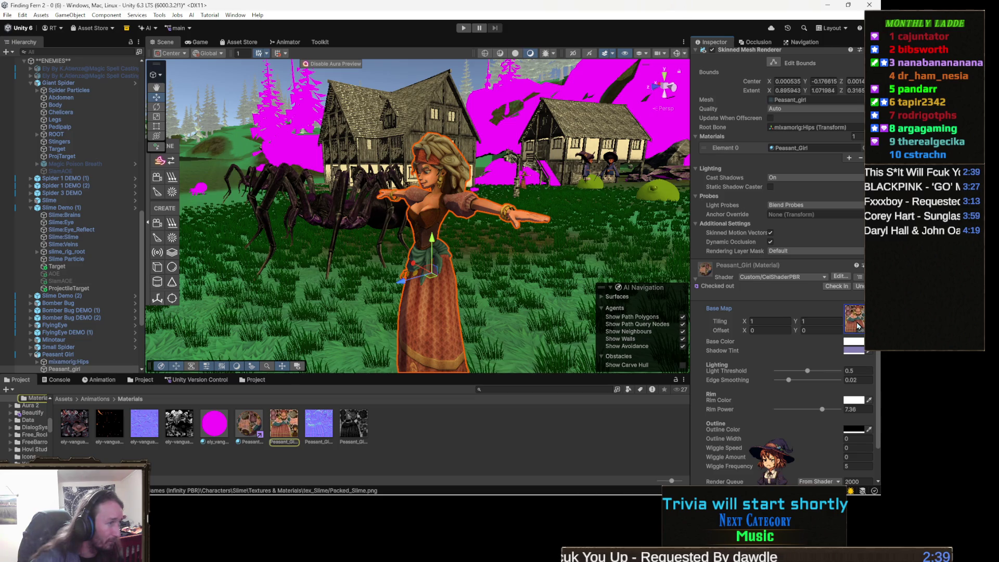
Step: Switch the material to Custom/PackedTextureShader and select the Peasant_Girl_specular texture
{"action": "left_click", "coordinate": [757, 277]}
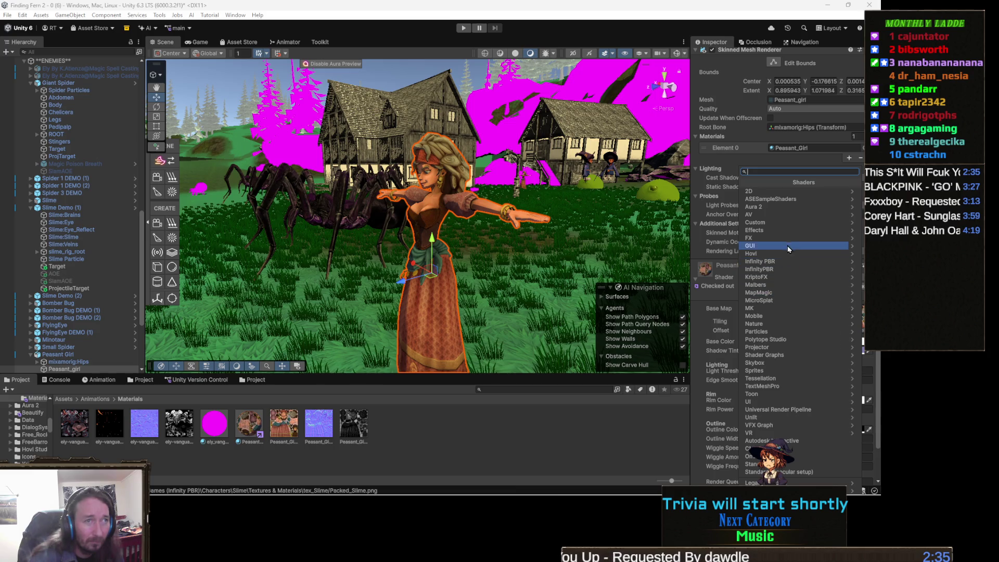
{"action": "left_click", "coordinate": [794, 227]}
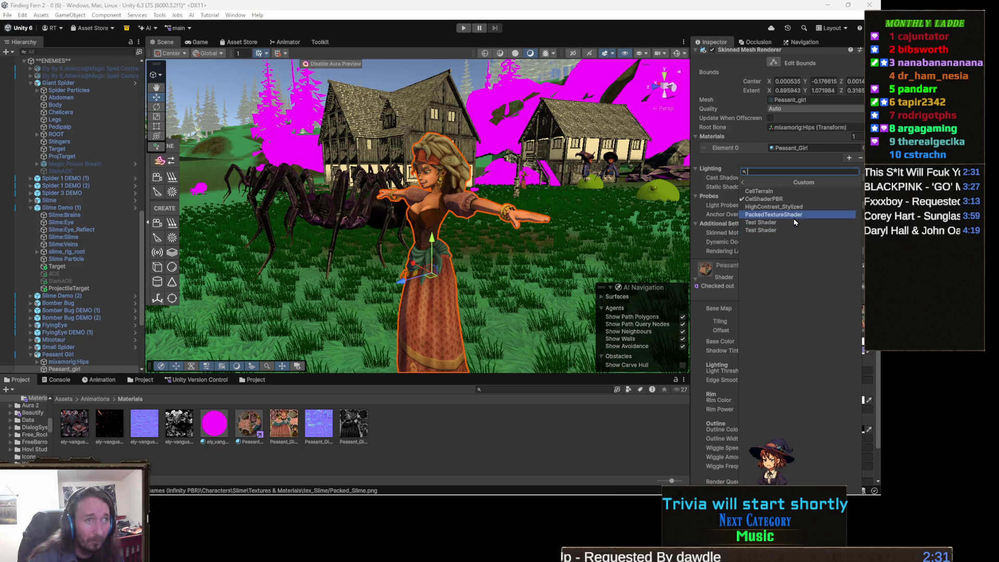
{"action": "left_click", "coordinate": [794, 216]}
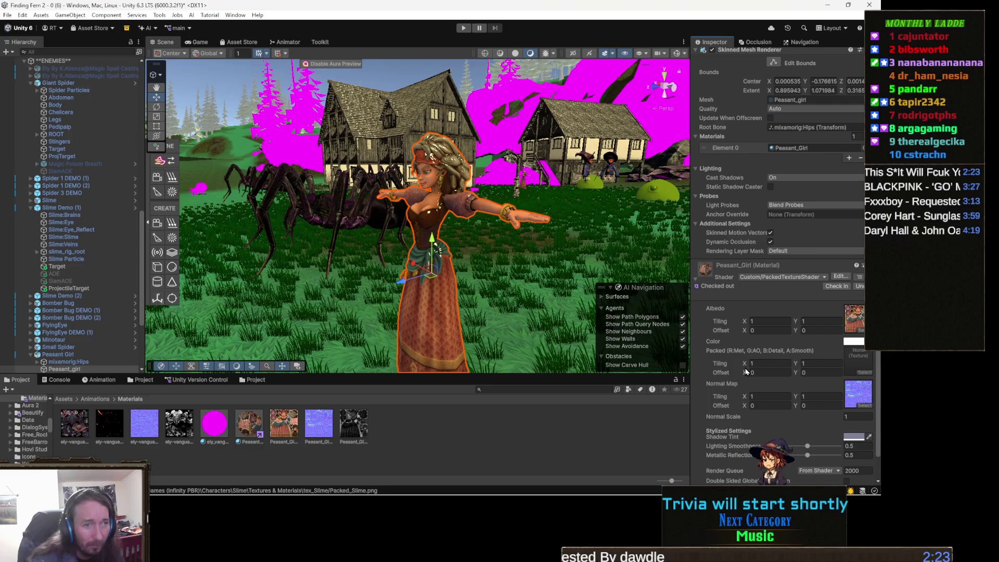
{"action": "left_click", "coordinate": [354, 433]}
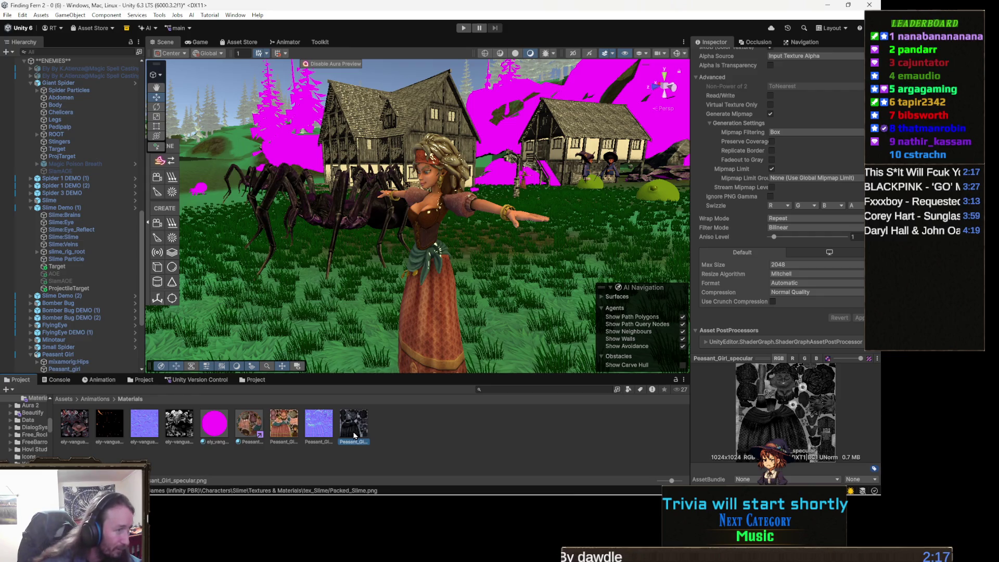
Step: Step through the Peasant_Girl normal map, specular and material assets, stopping on Peasant_Girl_diffuse
{"action": "key", "text": "Left"}
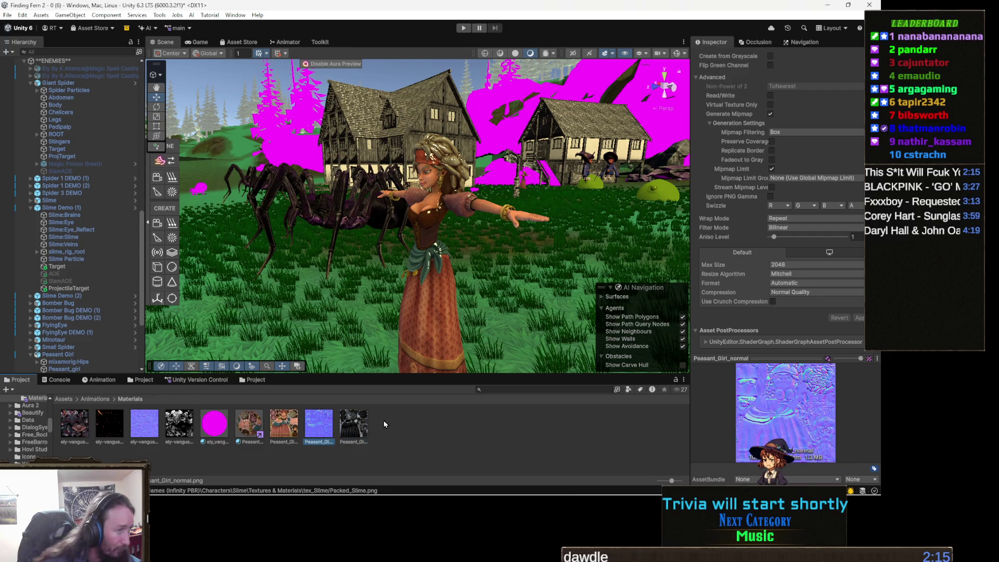
{"action": "key", "text": "Right"}
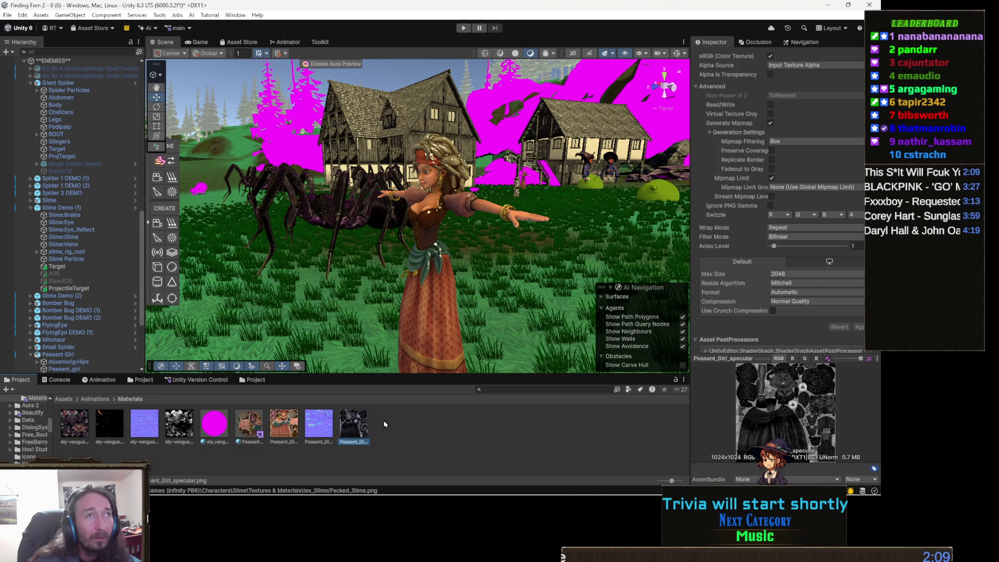
{"action": "scroll", "coordinate": [749, 325], "scroll_direction": "up", "scroll_amount": 3}
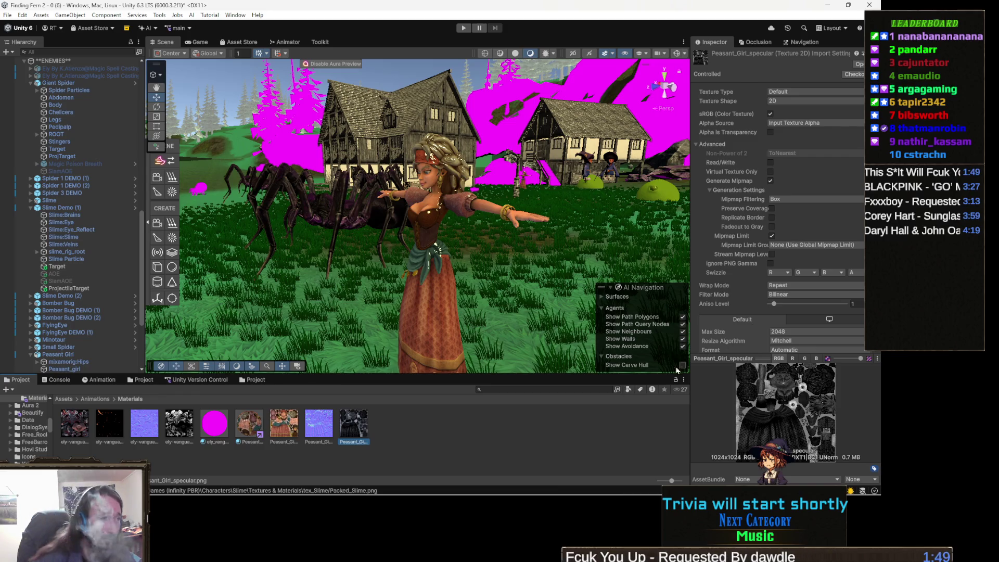
{"action": "key", "text": "Left"}
{"action": "key", "text": "Left"}
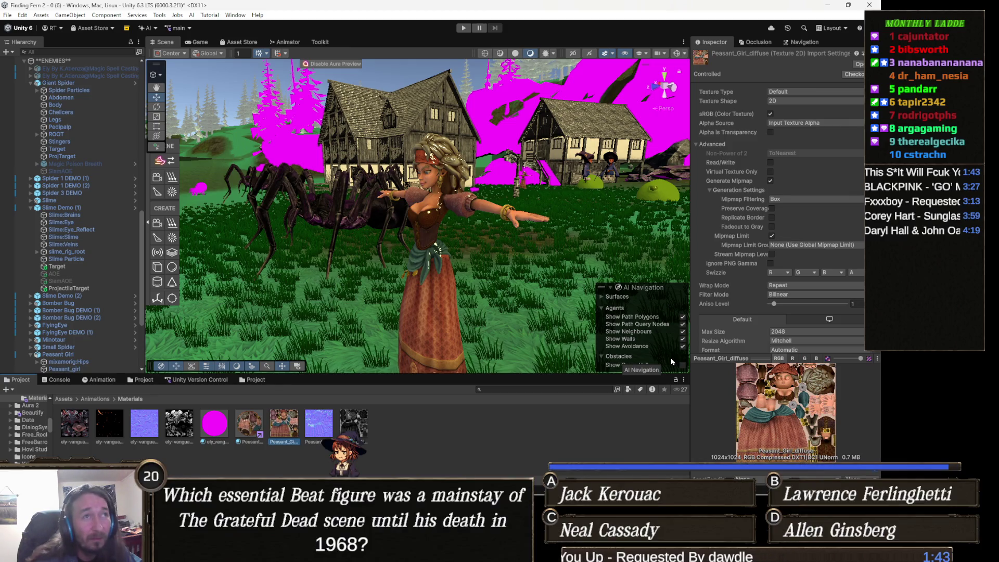
{"action": "key", "text": "Left"}
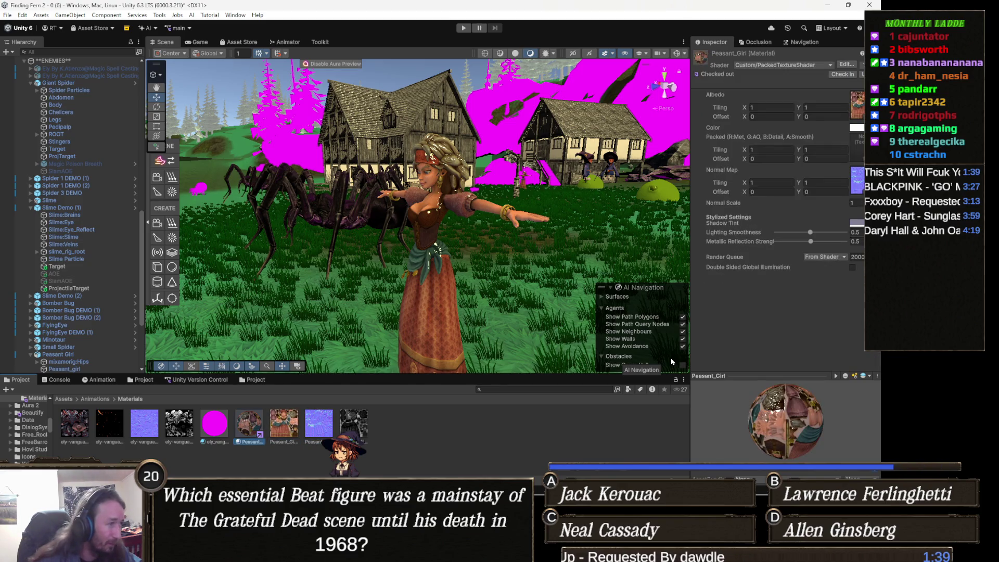
{"action": "key", "text": "Right"}
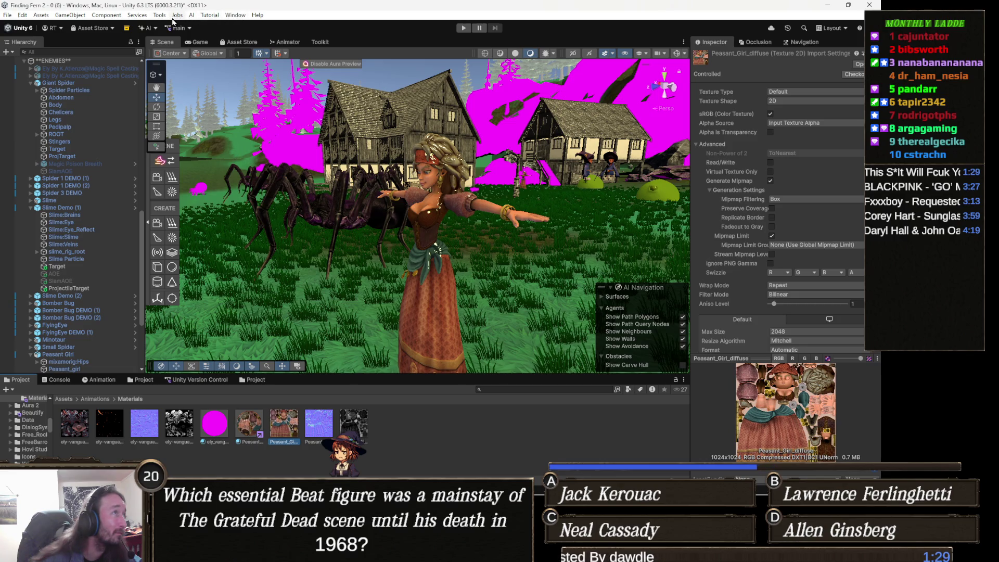
Step: Open Tools > Terrain Mask Packer and load the peasant girl's texture into Metallic (R)
{"action": "left_click", "coordinate": [162, 19]}
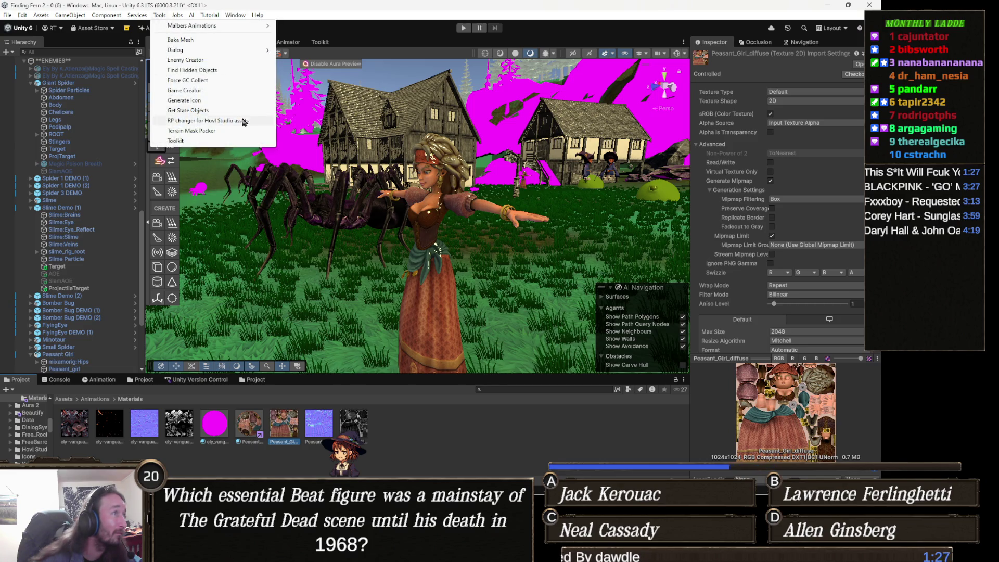
{"action": "left_click", "coordinate": [200, 131]}
{"action": "mouse_move", "coordinate": [284, 424]}
{"action": "left_mouse_down"}
{"action": "mouse_move", "coordinate": [312, 234]}
{"action": "mouse_move", "coordinate": [367, 130]}
{"action": "mouse_move", "coordinate": [409, 107]}
{"action": "mouse_move", "coordinate": [410, 119]}
{"action": "left_mouse_up"}
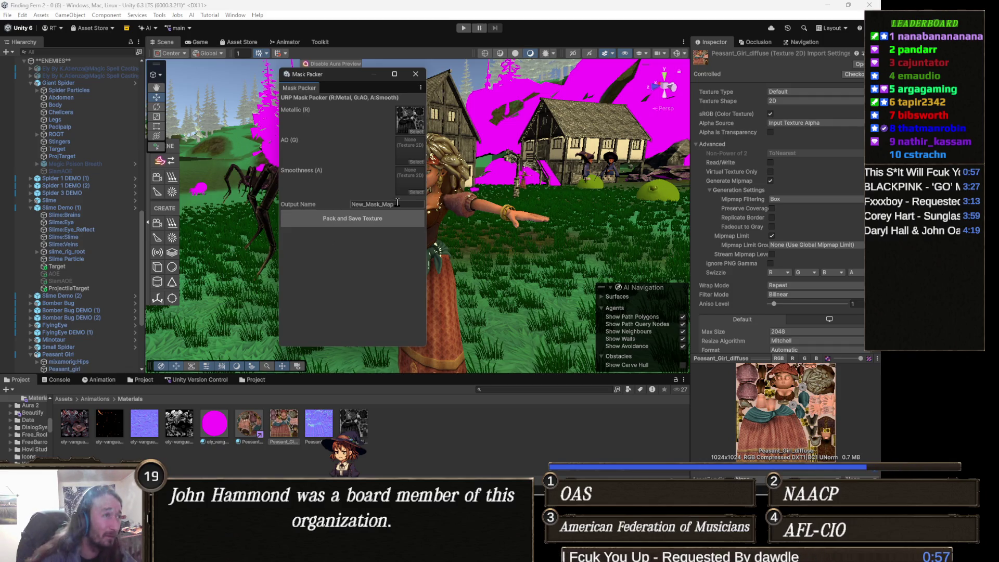
Step: Name the output Peasant_Packed, pack and save the texture, and close the Mask Packer
{"action": "left_click", "coordinate": [401, 204]}
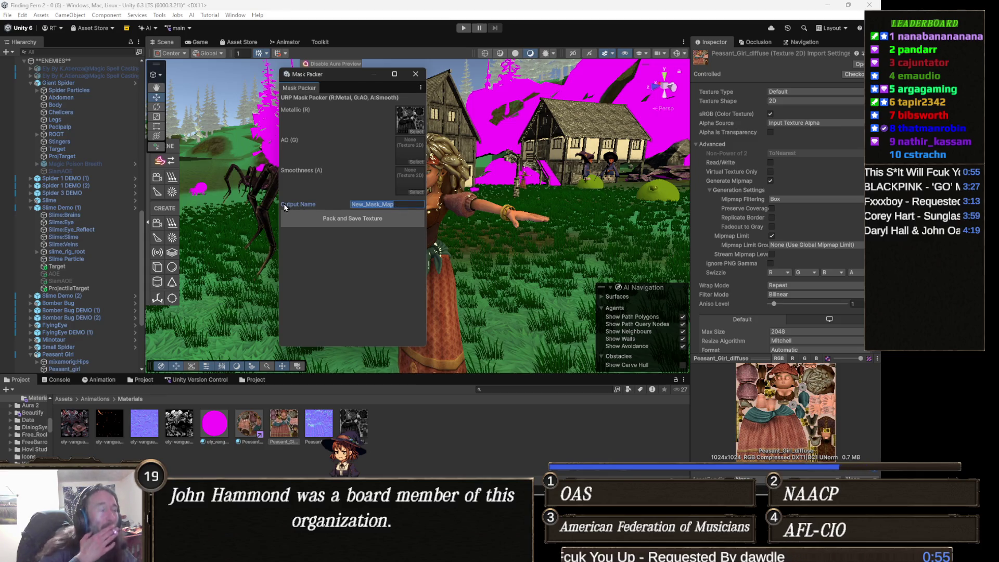
{"action": "type", "text": "Peas"}
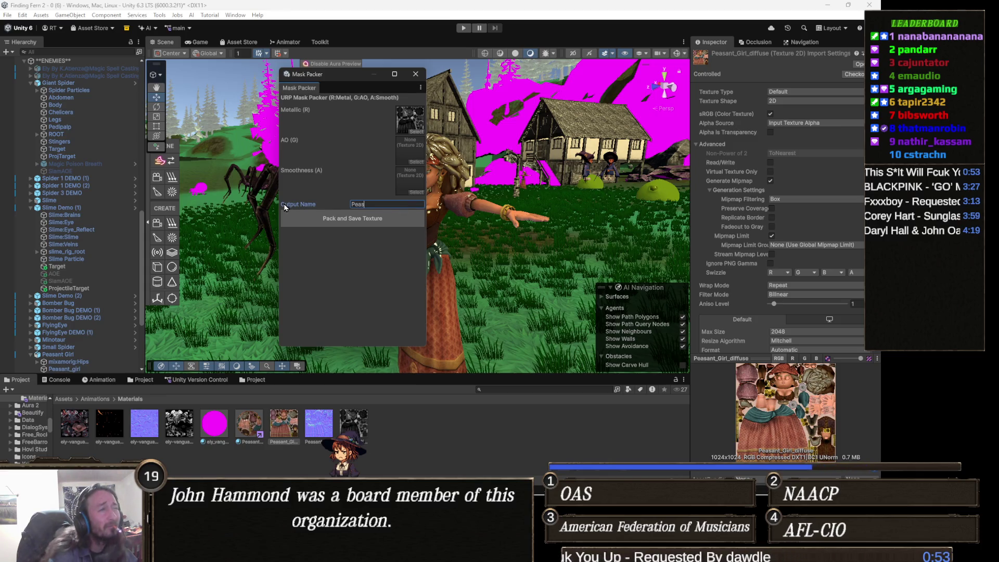
{"action": "key", "text": "BackSpace"}
{"action": "key", "text": "BackSpace"}
{"action": "type", "text": "P"}
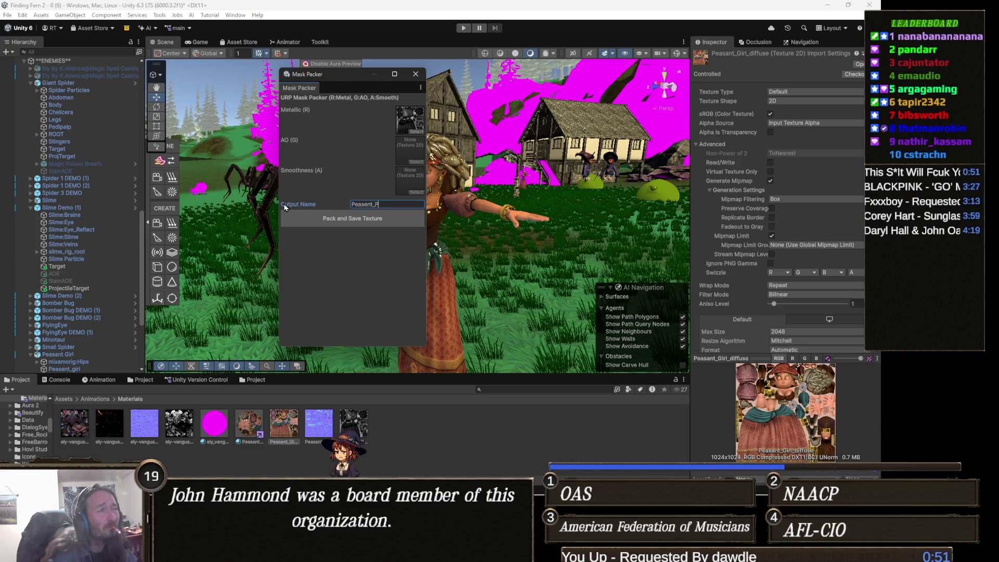
{"action": "type", "text": "acked"}
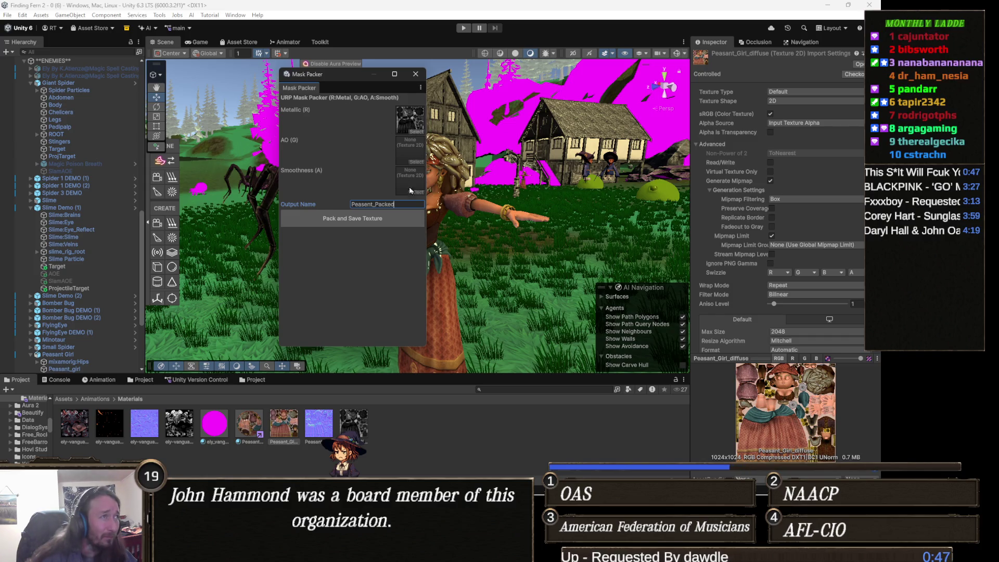
{"action": "left_click", "coordinate": [377, 218]}
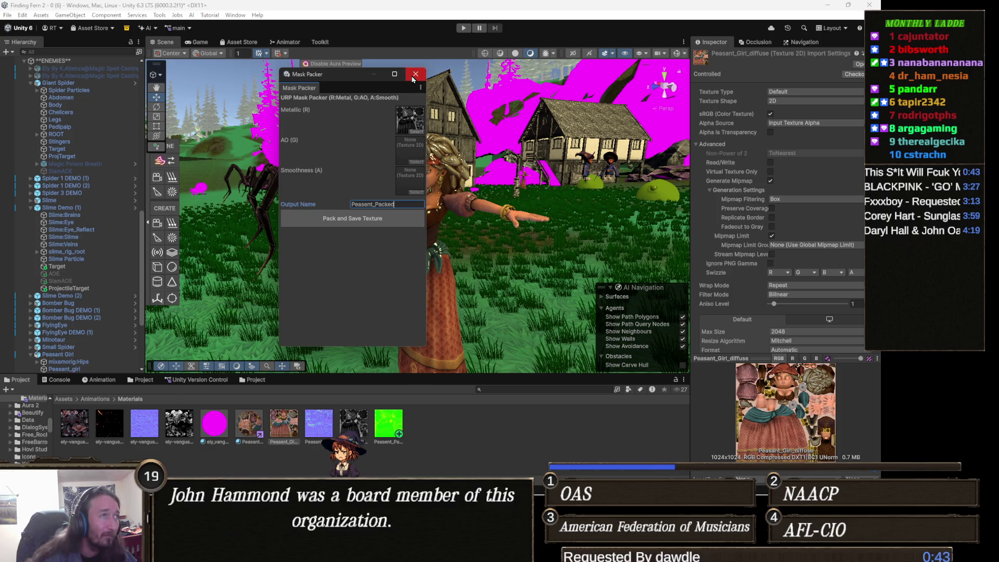
{"action": "left_click", "coordinate": [415, 74]}
{"action": "left_click", "coordinate": [429, 213]}
{"action": "left_click", "coordinate": [431, 211]}
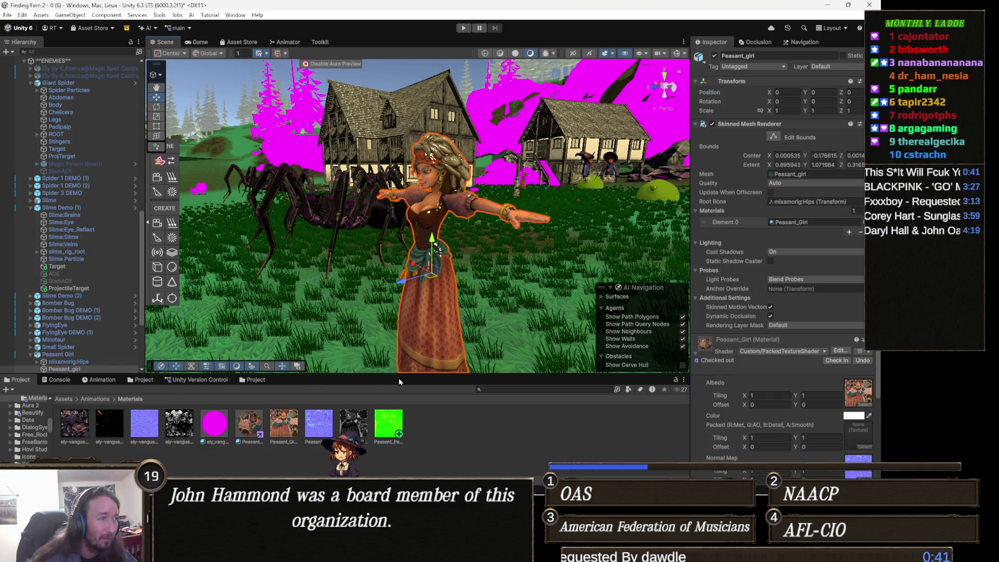
Step: Assign the Peasant_Packed texture to the Peasant_Girl material's Packed slot
{"action": "left_click_drag", "start_coordinate": [790, 418], "coordinate": [858, 435]}
{"action": "mouse_move", "coordinate": [542, 323]}
{"action": "left_mouse_down"}
{"action": "mouse_move", "coordinate": [481, 291]}
{"action": "mouse_move", "coordinate": [500, 286]}
{"action": "left_mouse_up"}
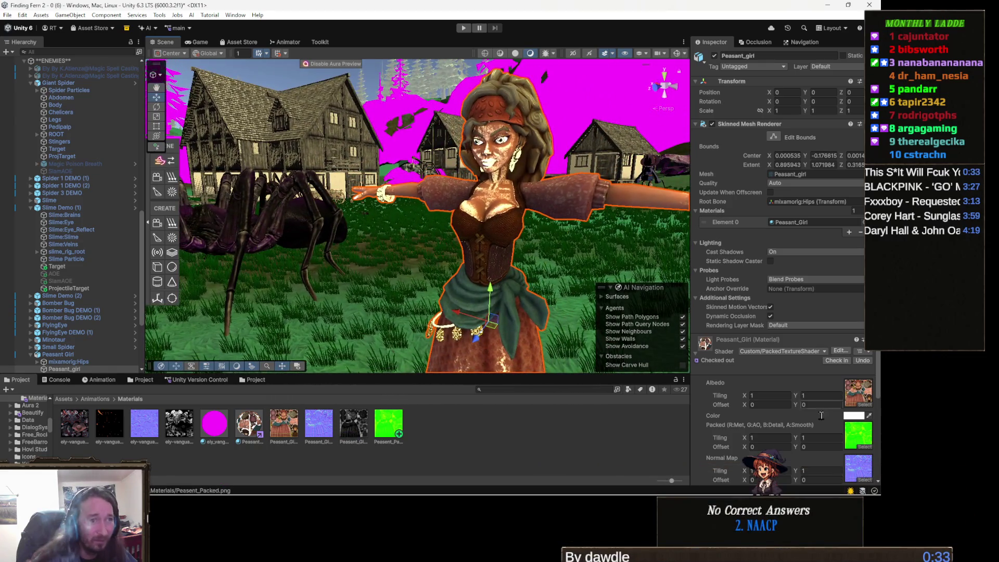
{"action": "left_click", "coordinate": [858, 394]}
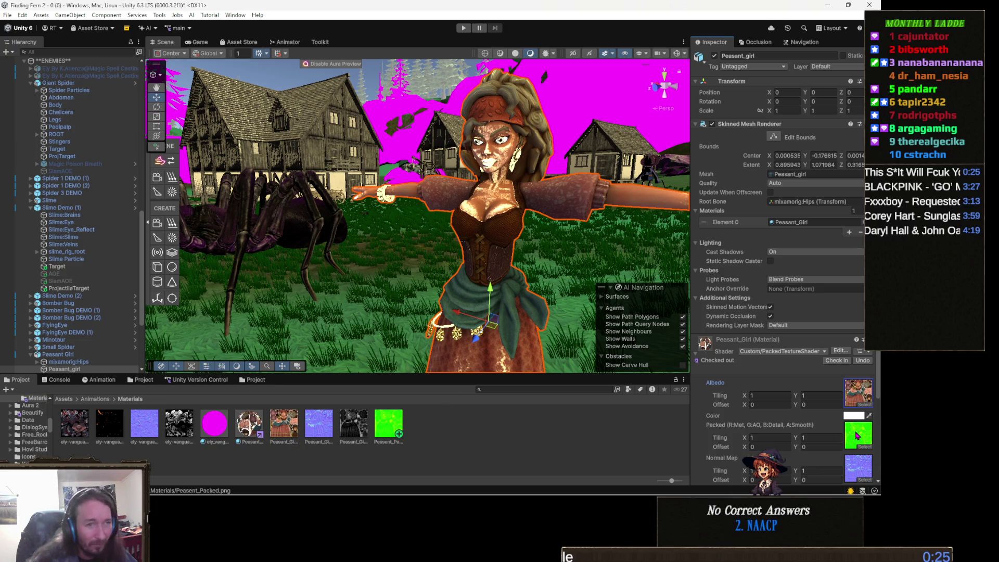
{"action": "scroll", "coordinate": [833, 379], "scroll_direction": "down", "scroll_amount": 2}
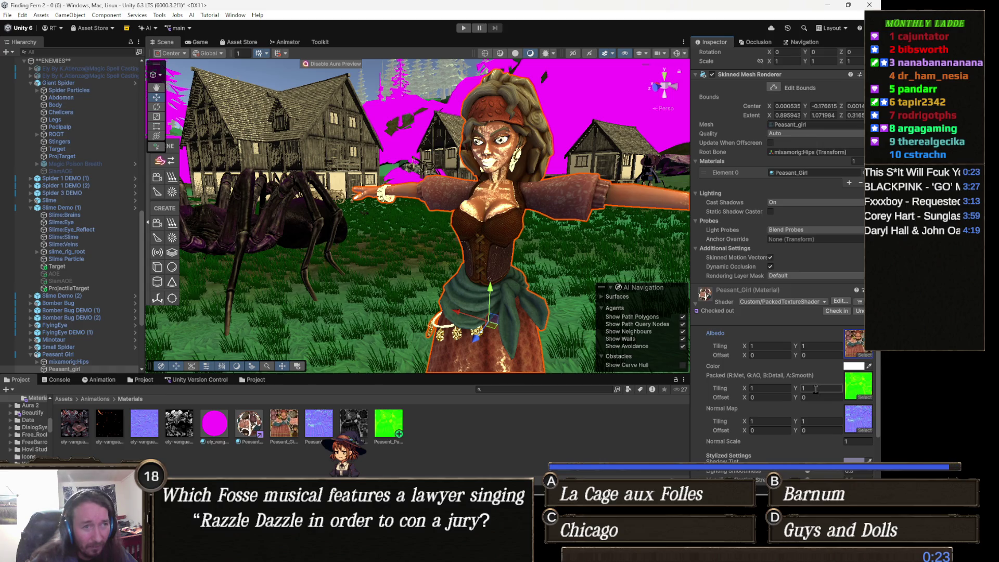
{"action": "scroll", "coordinate": [807, 390], "scroll_direction": "down", "scroll_amount": 2}
Step: Tune Lighting Smoothness to 0.234 and Metallic Reflection Strength to 0.182
{"action": "mouse_move", "coordinate": [807, 421]}
{"action": "left_mouse_down"}
{"action": "mouse_move", "coordinate": [760, 420]}
{"action": "mouse_move", "coordinate": [787, 423]}
{"action": "left_mouse_up"}
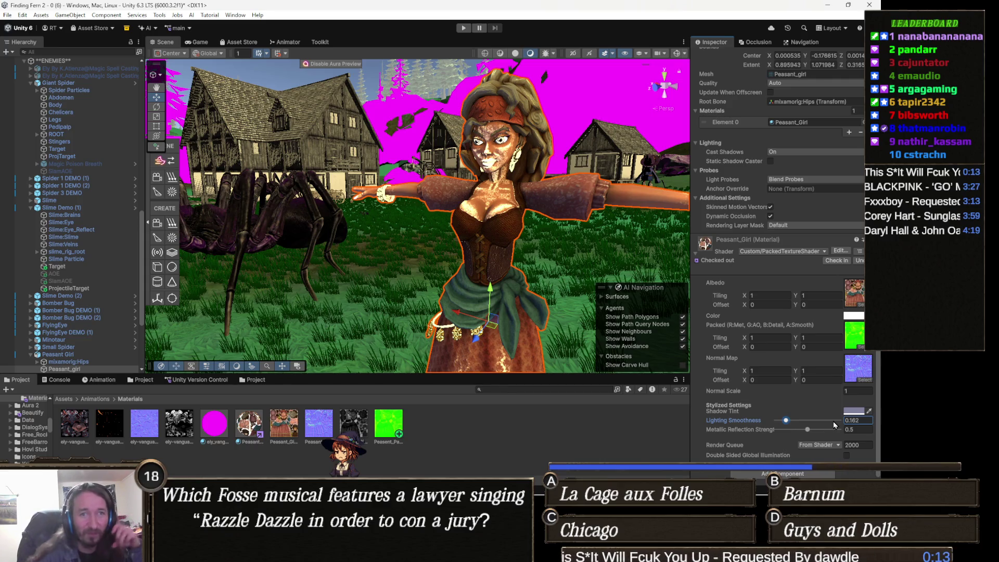
{"action": "mouse_move", "coordinate": [808, 430]}
{"action": "left_mouse_down"}
{"action": "mouse_move", "coordinate": [829, 430]}
{"action": "mouse_move", "coordinate": [788, 446]}
{"action": "left_mouse_up"}
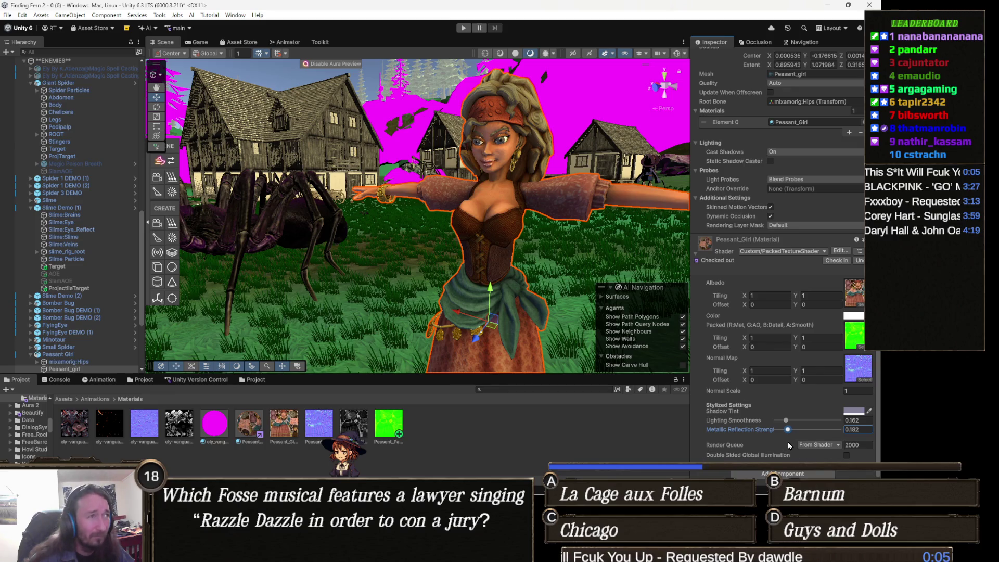
{"action": "mouse_move", "coordinate": [371, 267]}
{"action": "left_mouse_down"}
{"action": "mouse_move", "coordinate": [385, 260]}
{"action": "mouse_move", "coordinate": [378, 266]}
{"action": "left_mouse_up"}
{"action": "scroll", "coordinate": [389, 262], "scroll_direction": "down", "scroll_amount": 3}
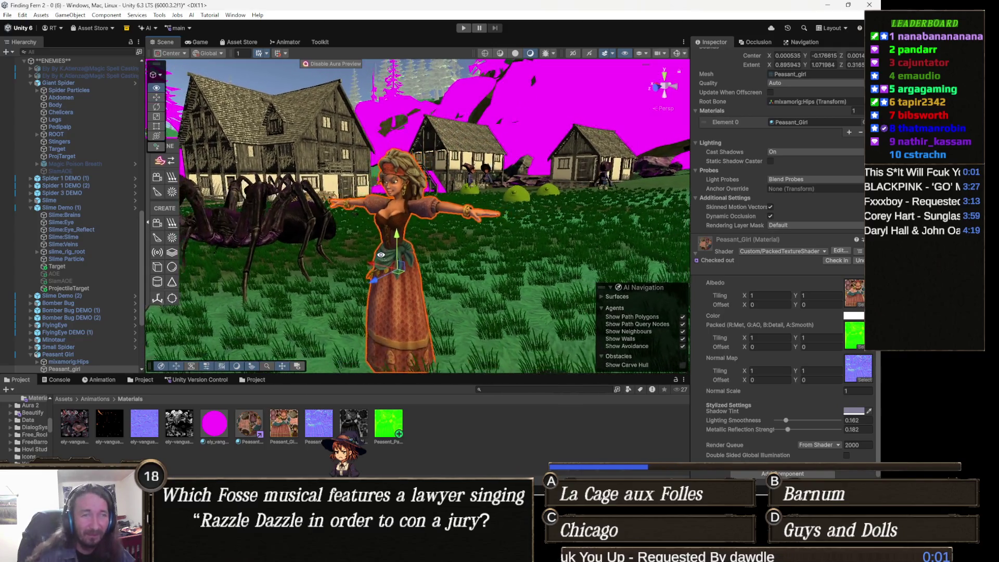
{"action": "left_click_drag", "start_coordinate": [789, 418], "coordinate": [775, 419]}
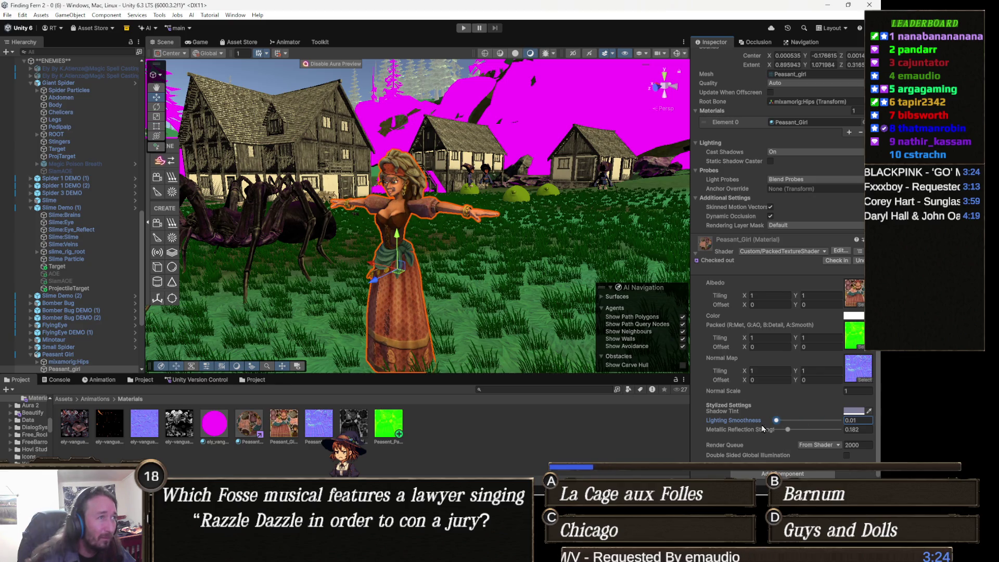
{"action": "scroll", "coordinate": [299, 333], "scroll_direction": "up", "scroll_amount": 5}
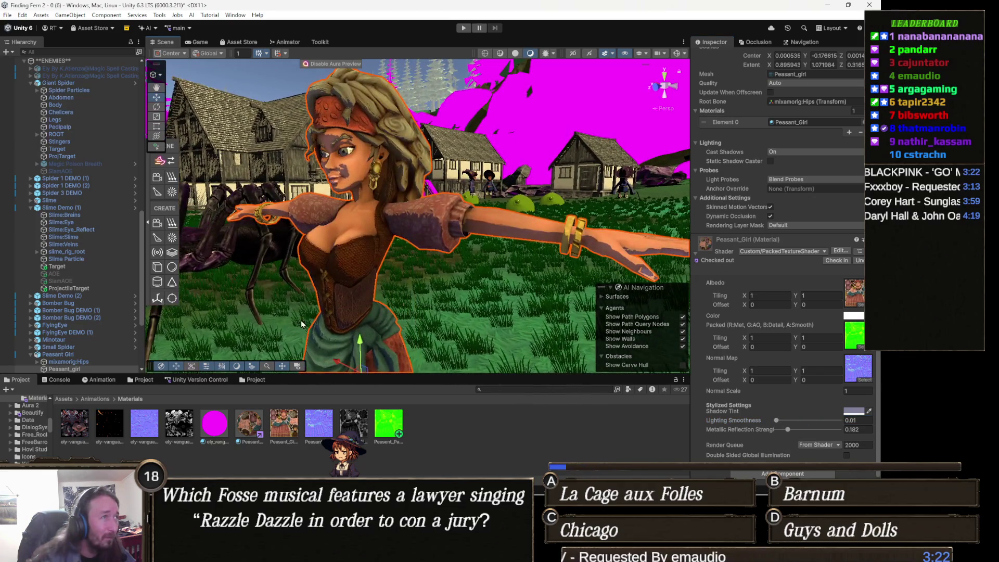
{"action": "left_click_drag", "start_coordinate": [776, 422], "coordinate": [790, 423]}
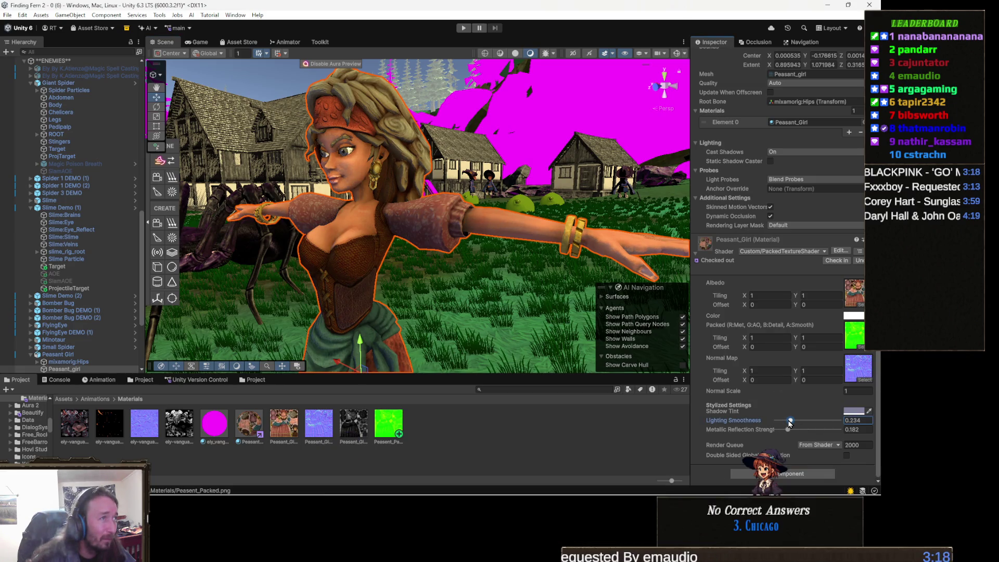
{"action": "scroll", "coordinate": [463, 344], "scroll_direction": "down", "scroll_amount": 5}
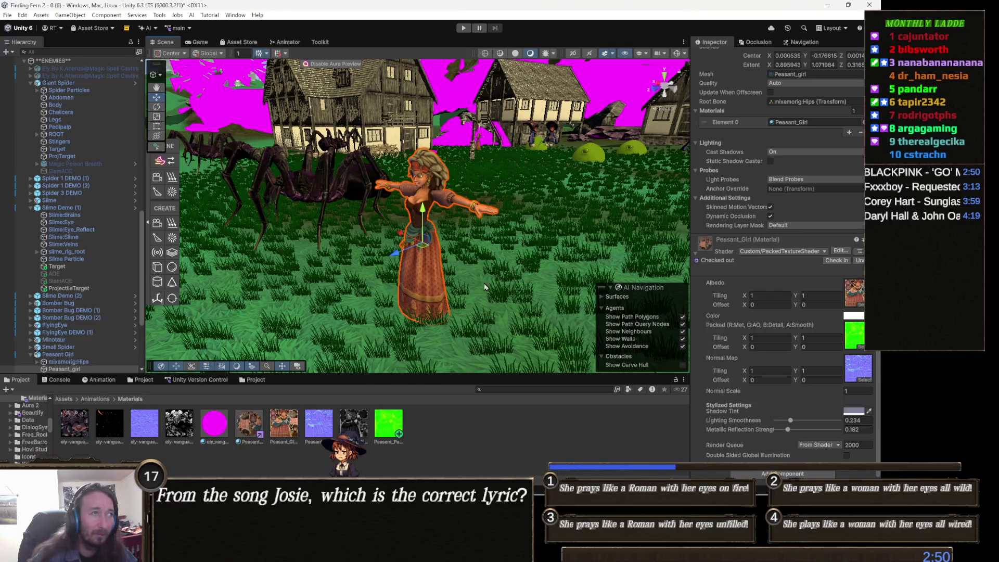
Step: Orbit the view across the village to the magenta spider on the hillside
{"action": "mouse_move", "coordinate": [493, 288]}
{"action": "left_mouse_down"}
{"action": "mouse_move", "coordinate": [438, 260]}
{"action": "mouse_move", "coordinate": [445, 241]}
{"action": "mouse_move", "coordinate": [469, 237]}
{"action": "mouse_move", "coordinate": [328, 256]}
{"action": "left_mouse_up"}
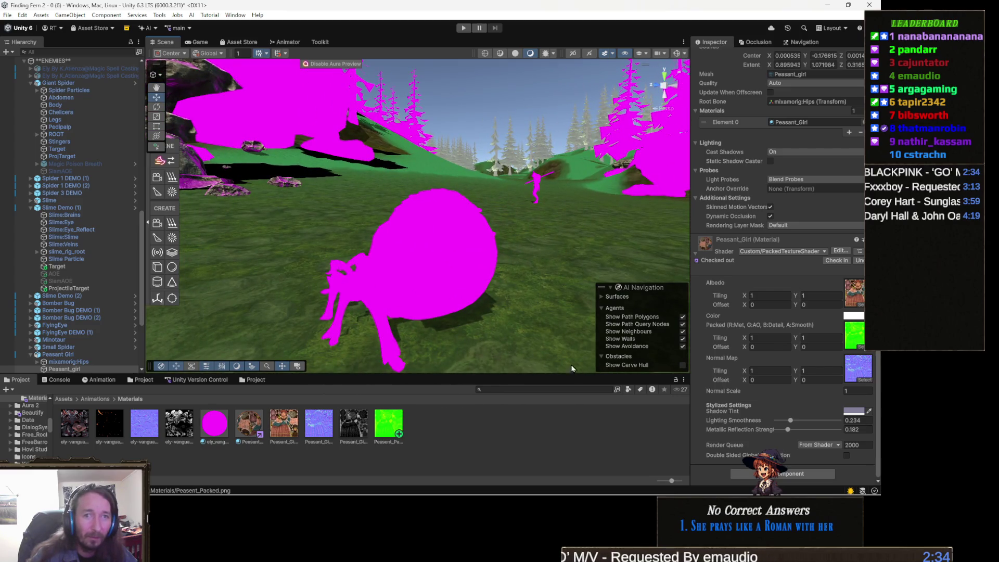
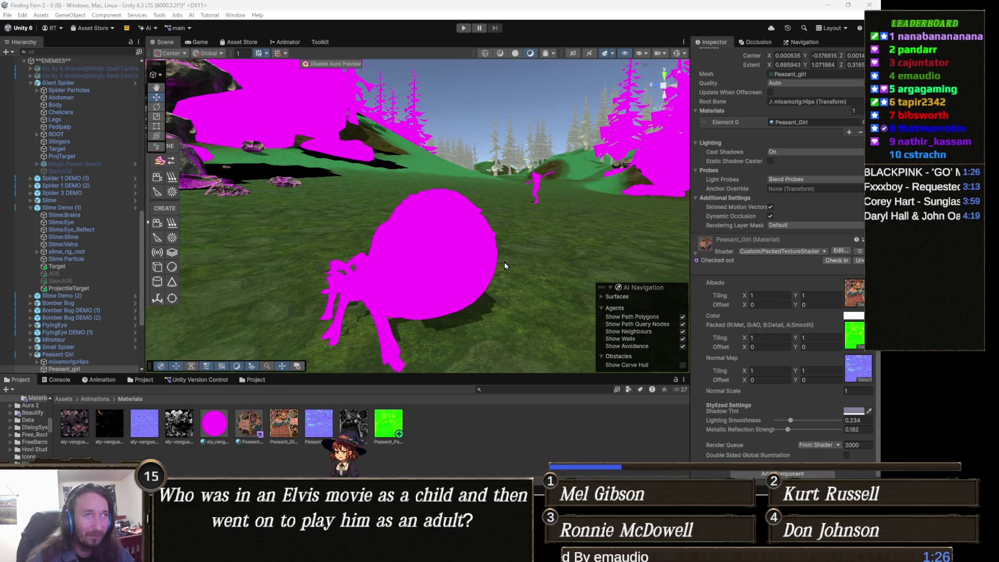
Step: Select the bomber bug's Wings, expand their Standard material and find its albedo texture in Bomber Bug Yellow 1
{"action": "scroll", "coordinate": [518, 223], "scroll_direction": "up", "scroll_amount": 2}
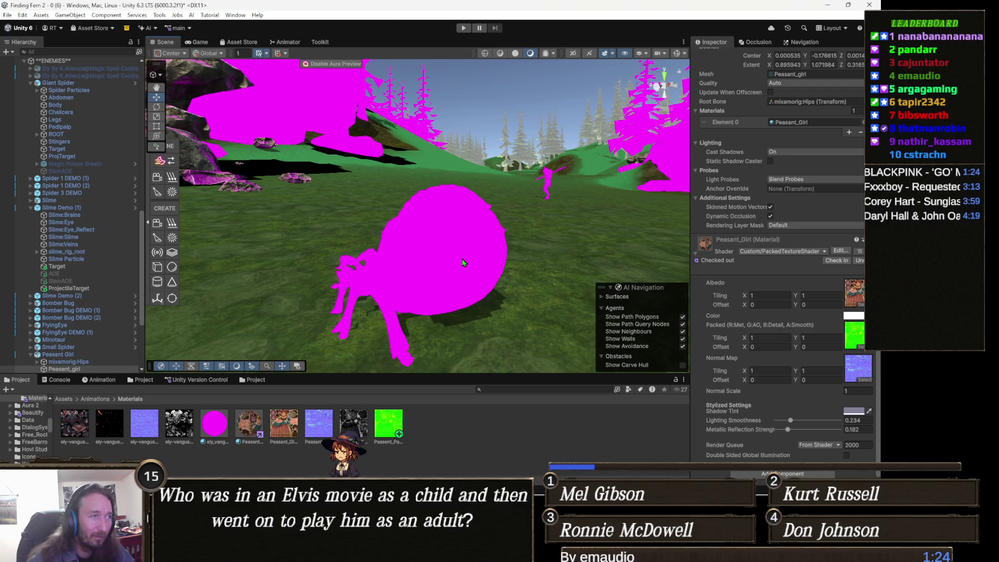
{"action": "left_click", "coordinate": [462, 263]}
{"action": "left_click", "coordinate": [462, 263]}
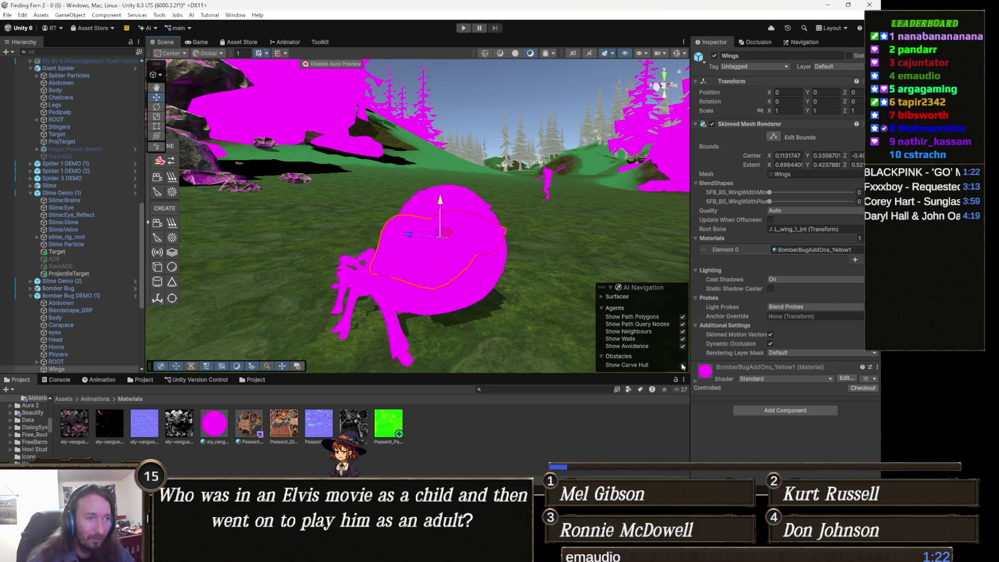
{"action": "left_click", "coordinate": [705, 372]}
{"action": "scroll", "coordinate": [711, 364], "scroll_direction": "down", "scroll_amount": 3}
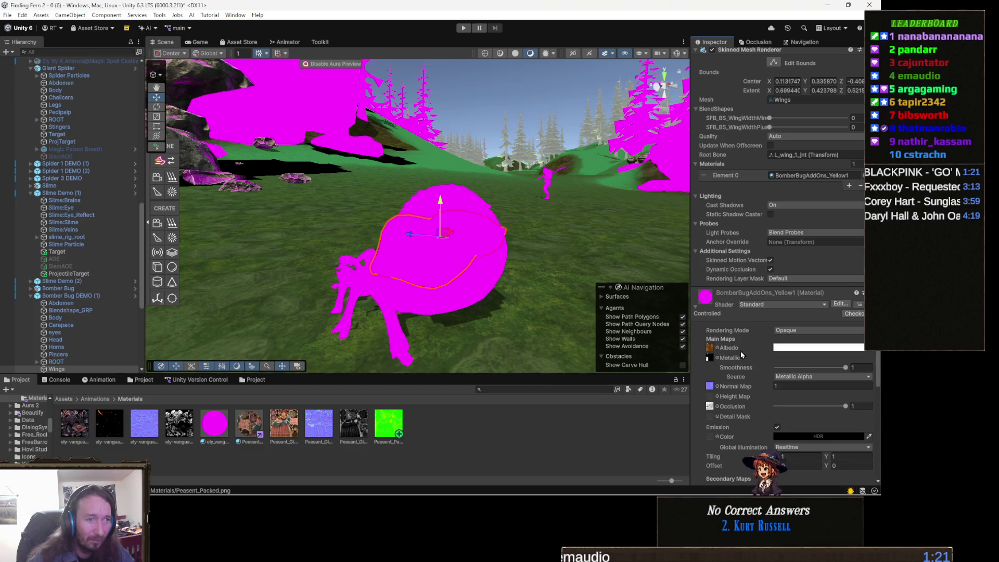
{"action": "left_click", "coordinate": [710, 348]}
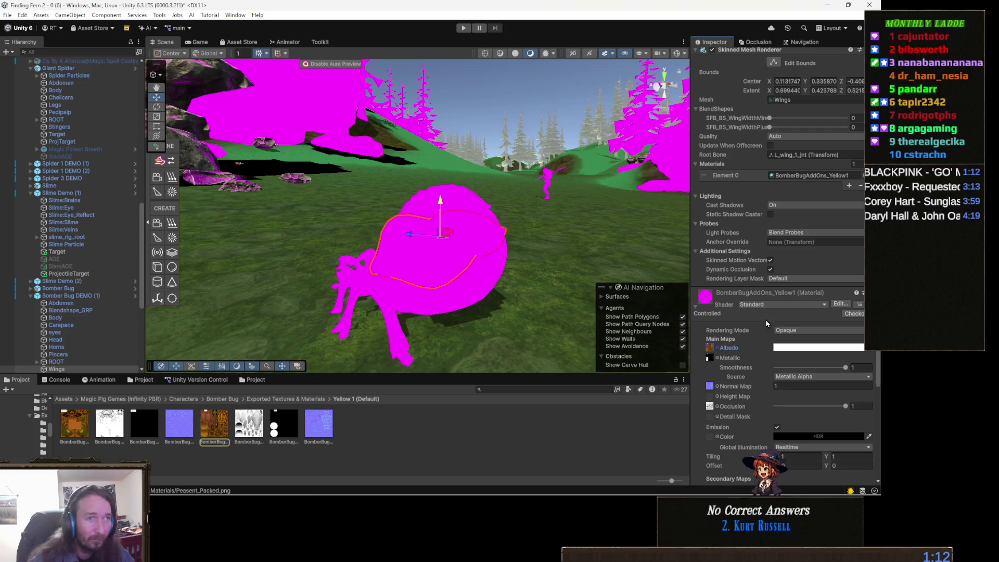
{"action": "scroll", "coordinate": [804, 353], "scroll_direction": "down", "scroll_amount": 5}
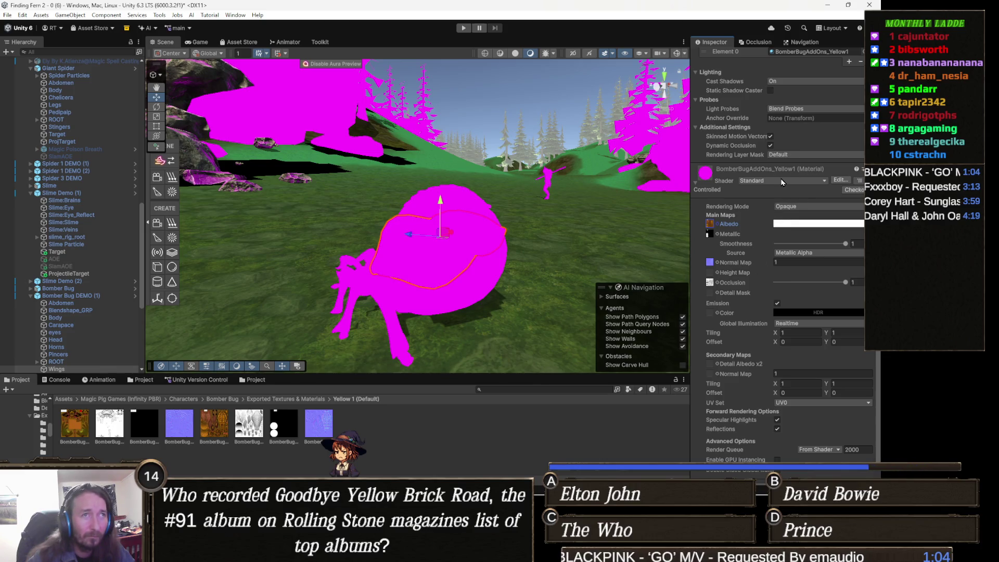
{"action": "left_click", "coordinate": [782, 181]}
Step: Switch the wing material to Custom/PackedTextureShader and assign the brown BomberBug texture as albedo
{"action": "left_click", "coordinate": [782, 223]}
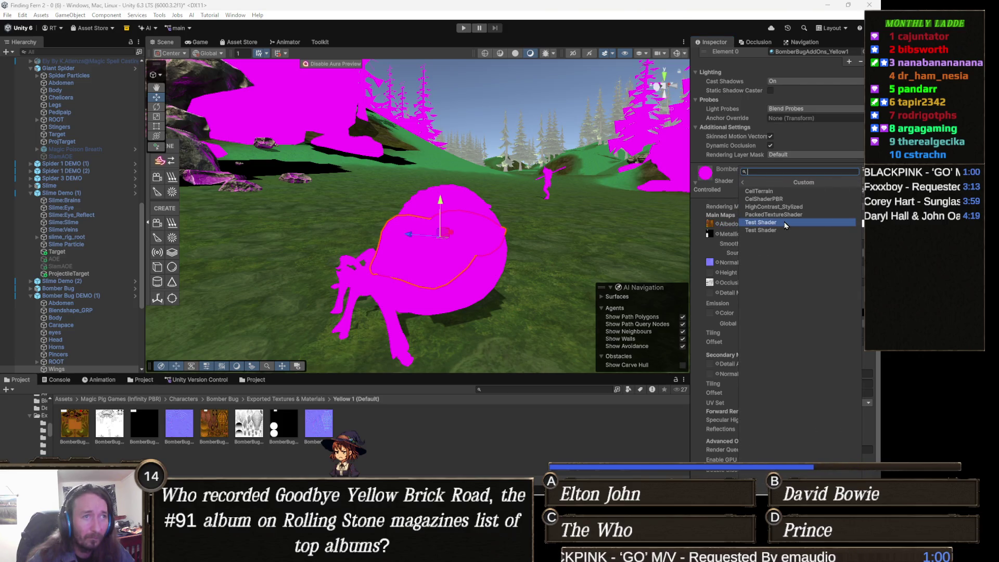
{"action": "left_click", "coordinate": [791, 215]}
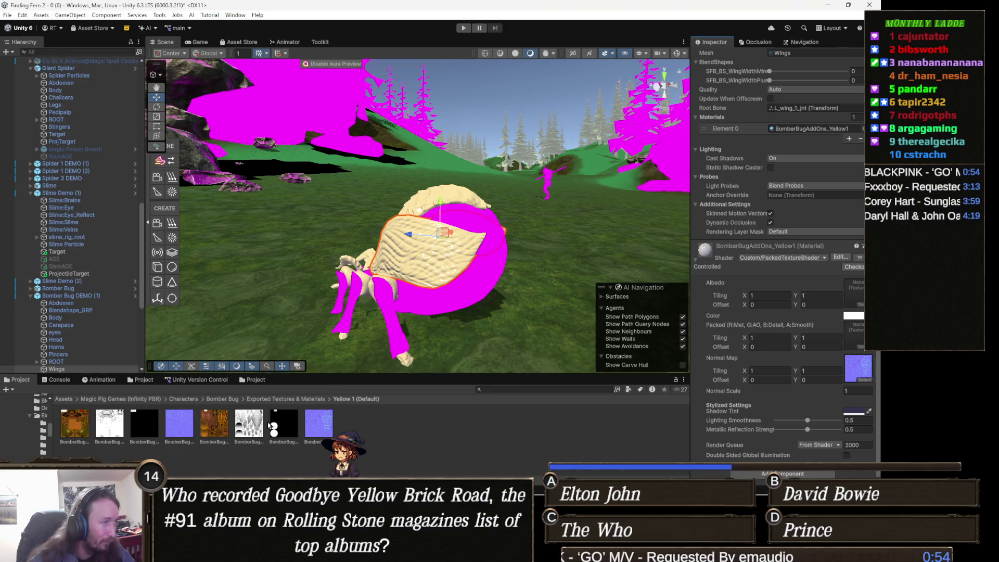
{"action": "left_click", "coordinate": [858, 370]}
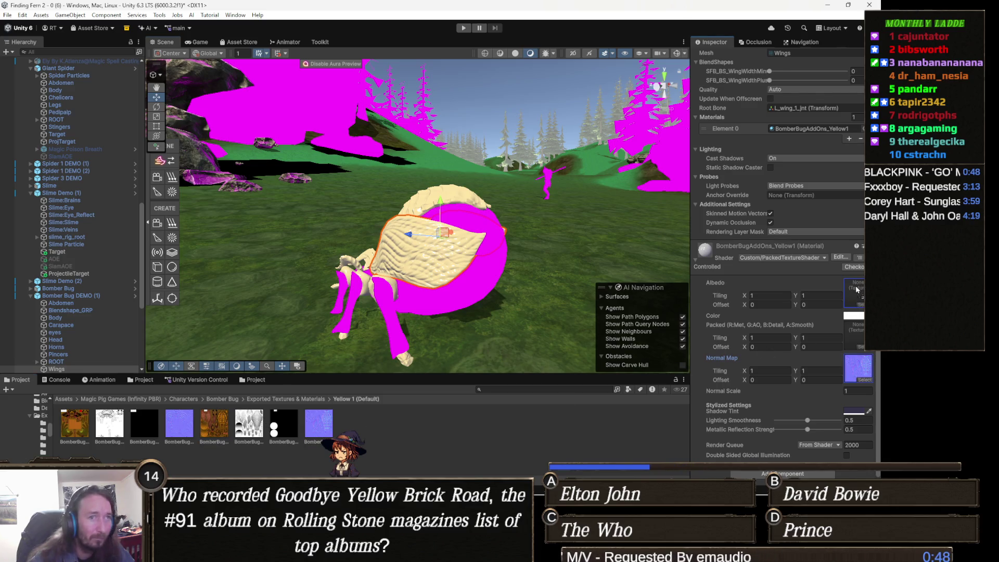
{"action": "left_click_drag", "start_coordinate": [857, 289], "coordinate": [857, 290]}
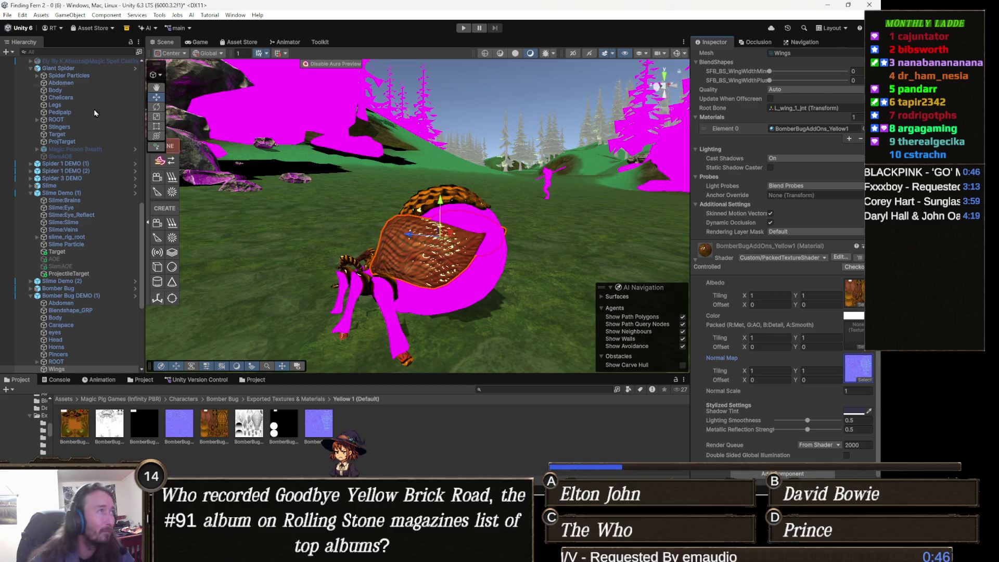
{"action": "left_click", "coordinate": [160, 15]}
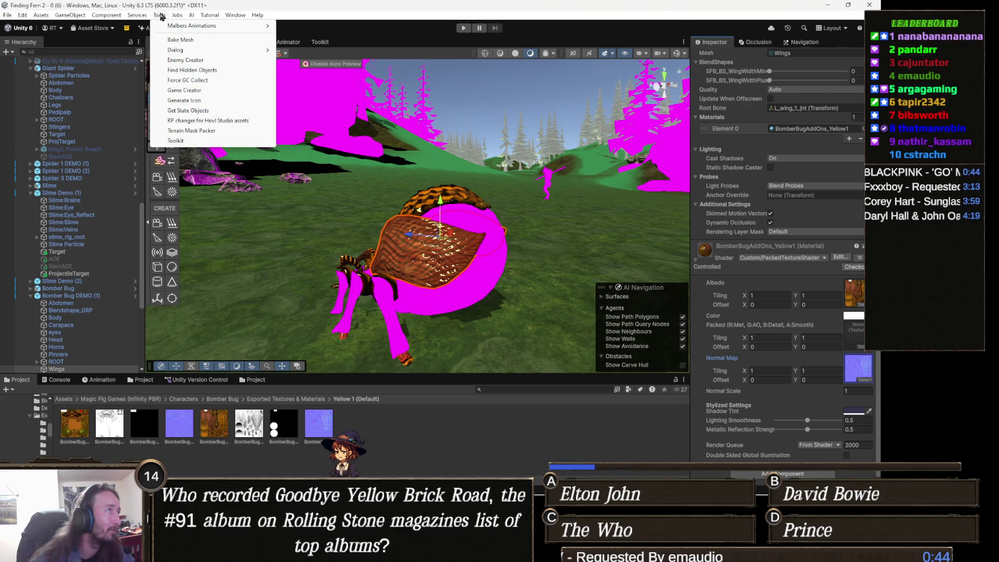
Step: In the Mask Packer, load the black texture as Metallic and the white texture as AO
{"action": "left_click", "coordinate": [194, 134]}
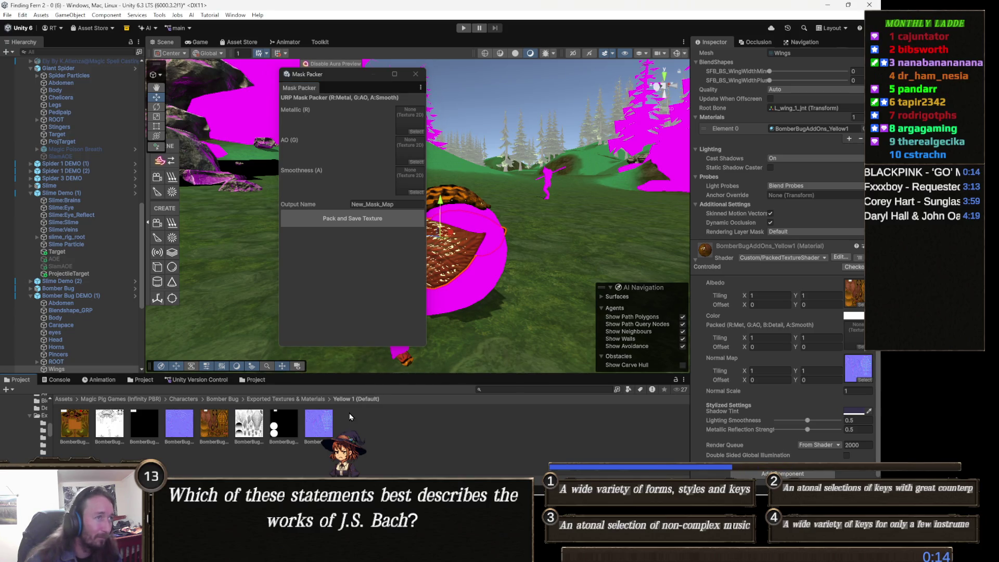
{"action": "mouse_move", "coordinate": [319, 424]}
{"action": "left_mouse_down"}
{"action": "mouse_move", "coordinate": [359, 312]}
{"action": "mouse_move", "coordinate": [389, 175]}
{"action": "mouse_move", "coordinate": [417, 117]}
{"action": "left_mouse_up"}
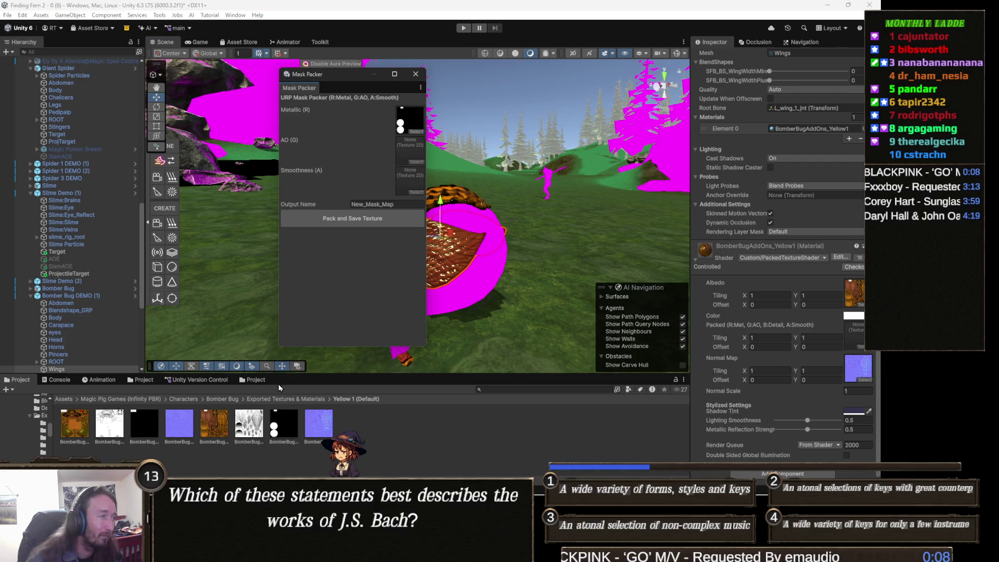
{"action": "left_click_drag", "start_coordinate": [423, 158], "coordinate": [410, 148]}
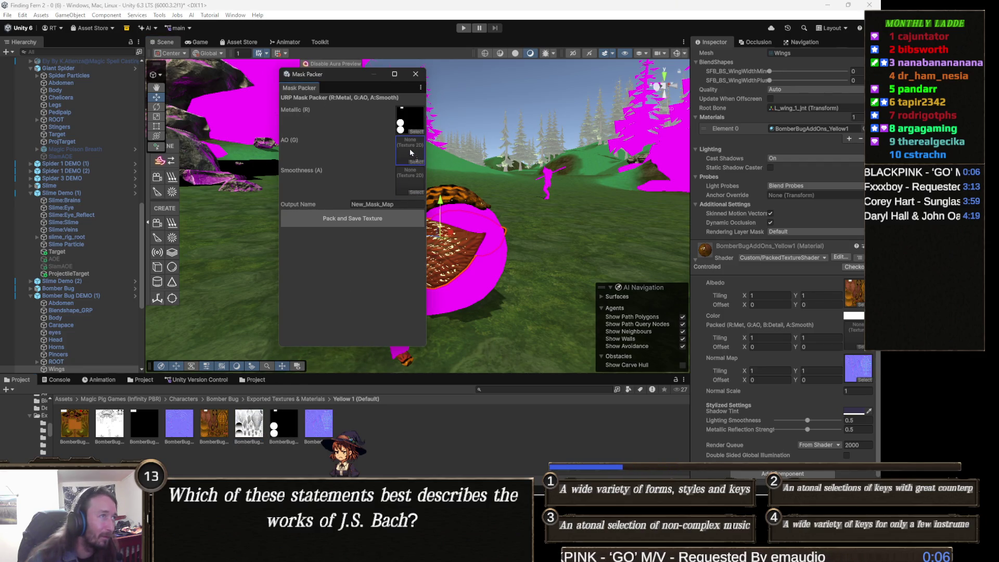
Step: Name the output Packed_Bug2, pack and save the texture, and close the packer
{"action": "left_click", "coordinate": [400, 205]}
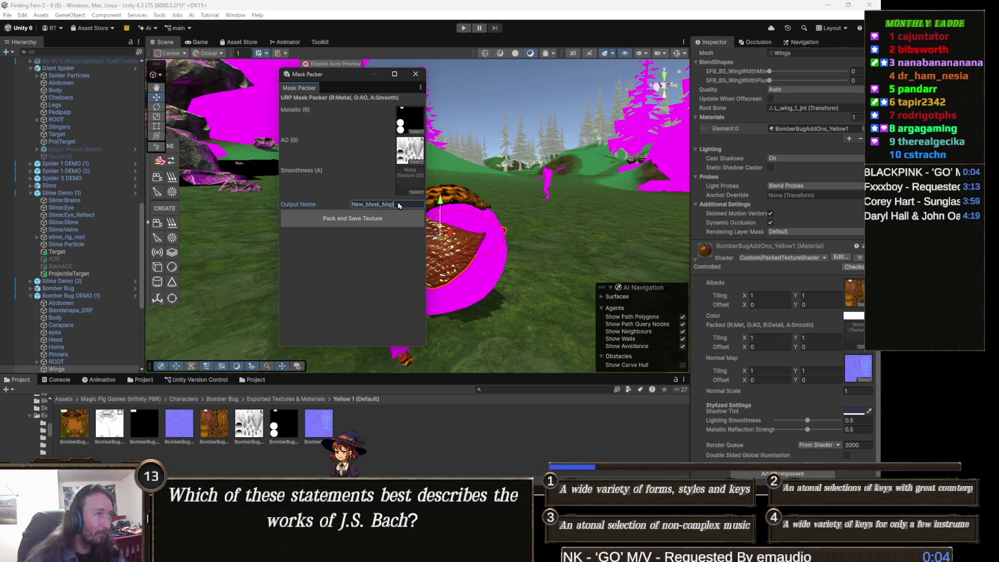
{"action": "type", "text": "PackedBu"}
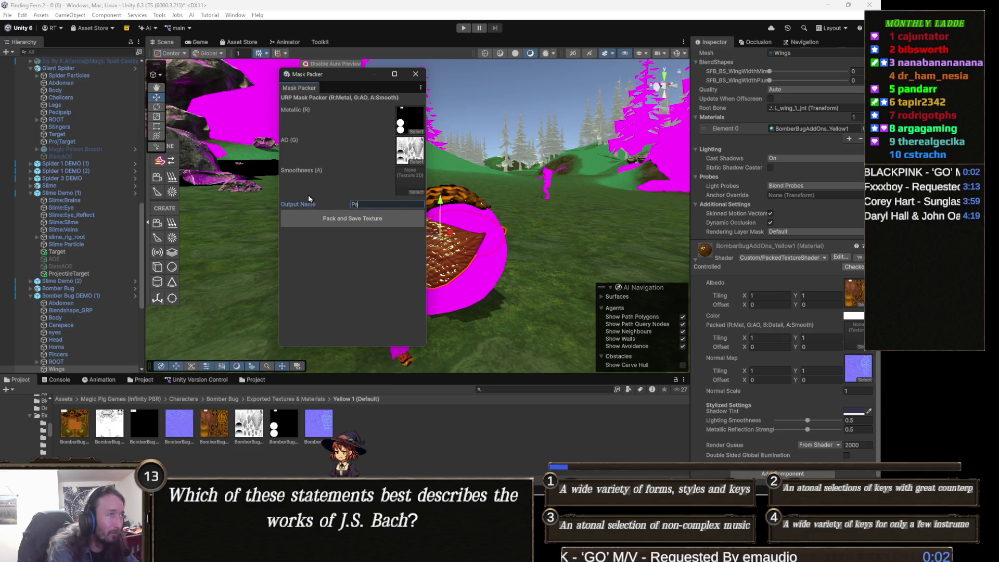
{"action": "key", "text": "BackSpace"}
{"action": "key", "text": "BackSpace"}
{"action": "type", "text": "_Bug2"}
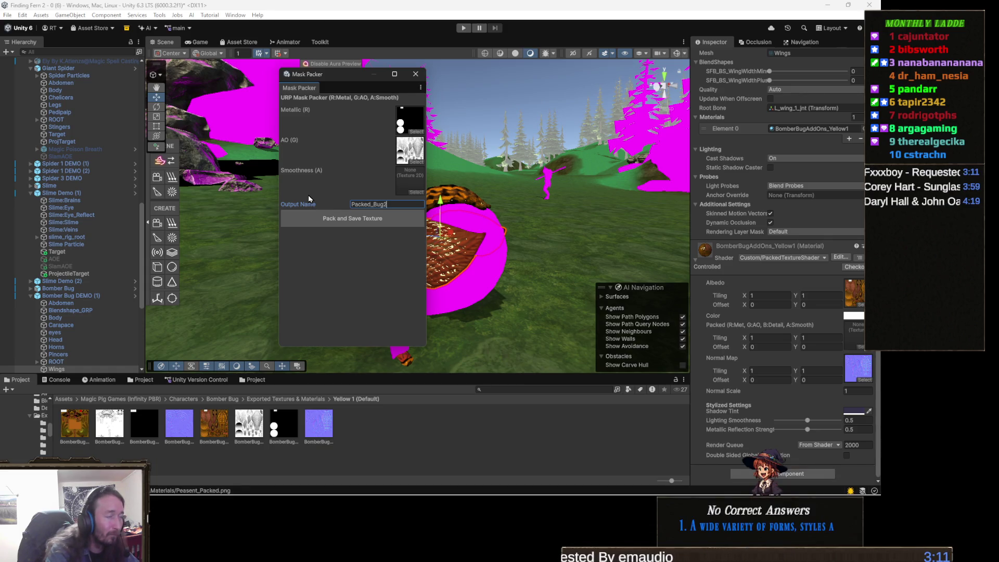
{"action": "left_click", "coordinate": [388, 224]}
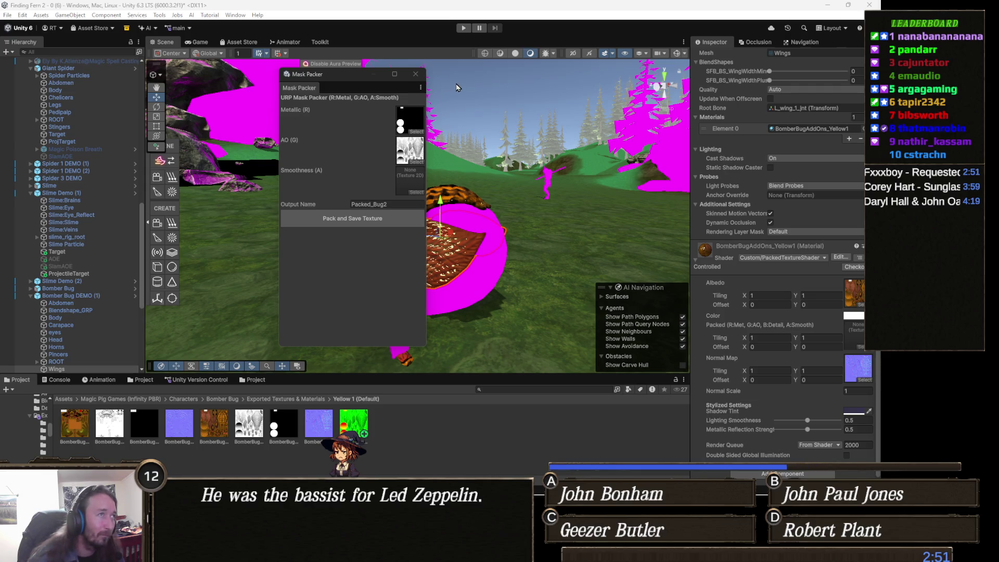
{"action": "left_click", "coordinate": [419, 76]}
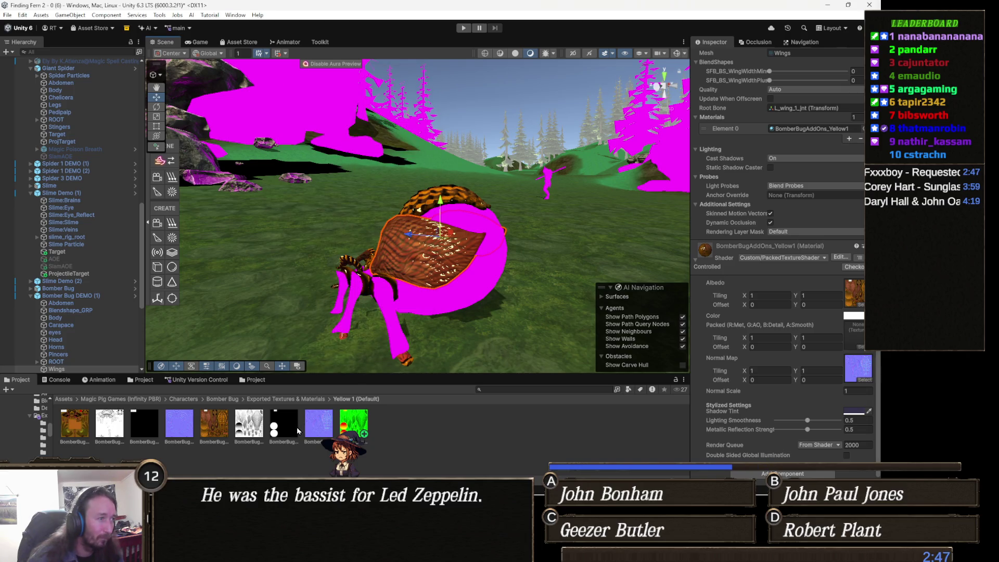
Step: Assign Packed_Bug2 to the wing material's Packed texture slot
{"action": "left_click_drag", "start_coordinate": [355, 424], "coordinate": [793, 400]}
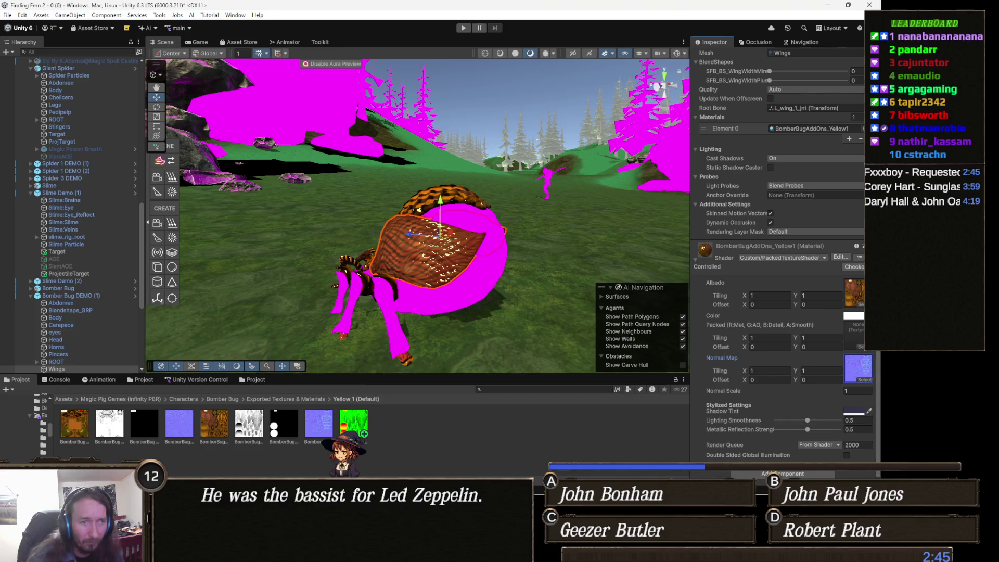
{"action": "left_click_drag", "start_coordinate": [859, 404], "coordinate": [860, 333]}
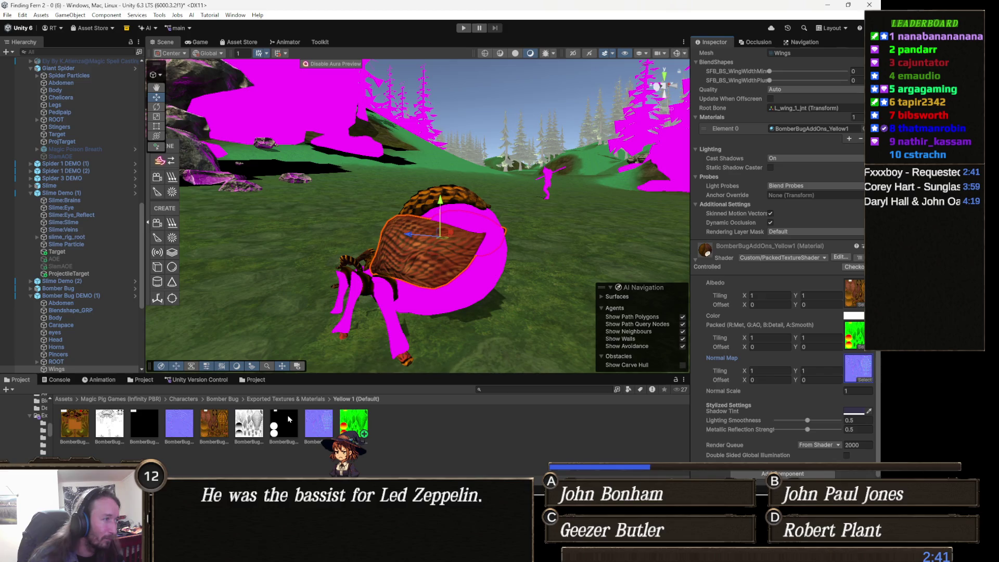
{"action": "mouse_move", "coordinate": [463, 245]}
{"action": "left_mouse_down"}
{"action": "mouse_move", "coordinate": [404, 260]}
{"action": "mouse_move", "coordinate": [428, 269]}
{"action": "left_mouse_up"}
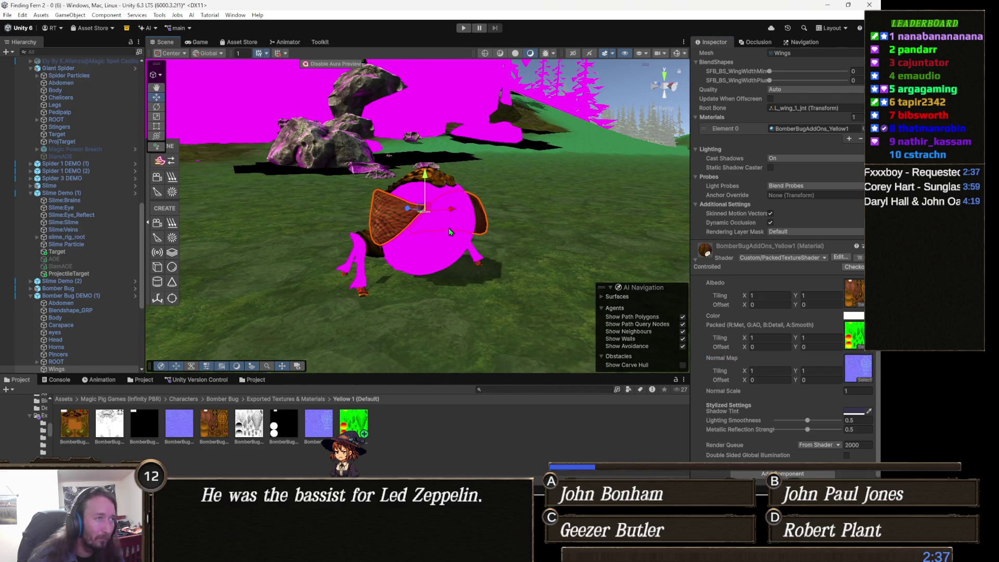
Step: Select the bug's Body and scroll to its Standard BomberBug_Yellow1 material
{"action": "left_click", "coordinate": [451, 232]}
{"action": "scroll", "coordinate": [823, 354], "scroll_direction": "down", "scroll_amount": 15}
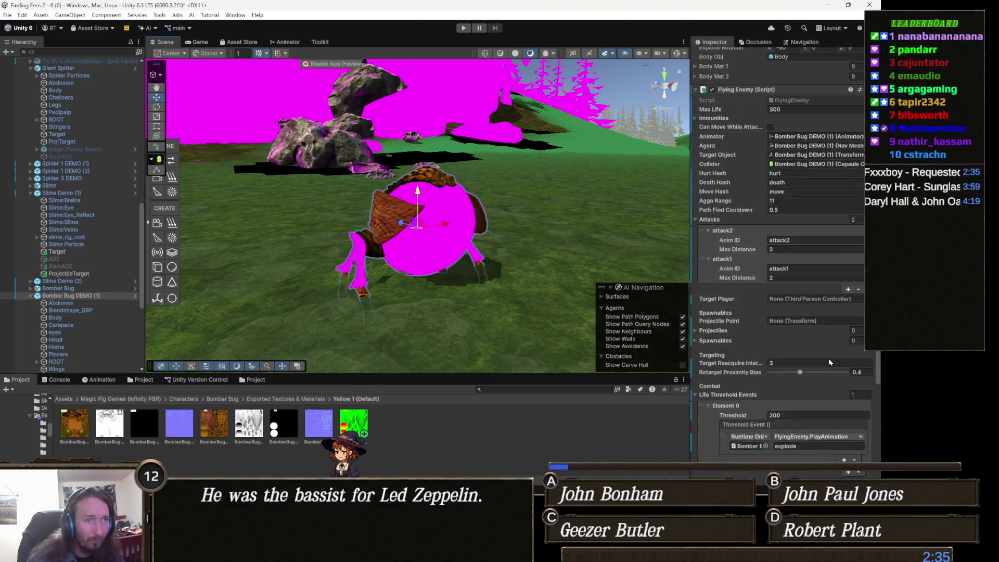
{"action": "left_click", "coordinate": [447, 254]}
{"action": "left_click", "coordinate": [447, 254]}
{"action": "scroll", "coordinate": [801, 328], "scroll_direction": "down", "scroll_amount": 5}
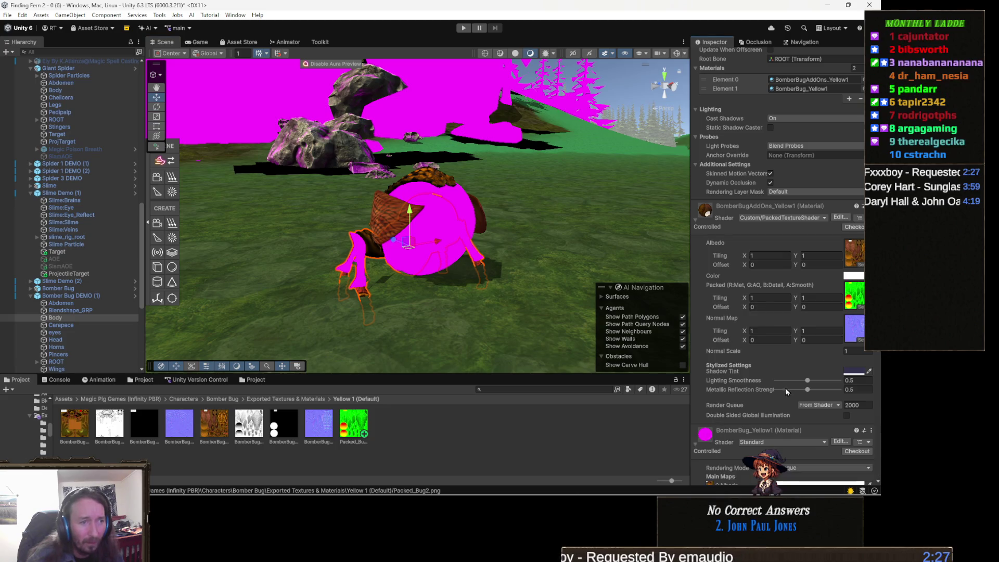
{"action": "scroll", "coordinate": [794, 385], "scroll_direction": "down", "scroll_amount": 5}
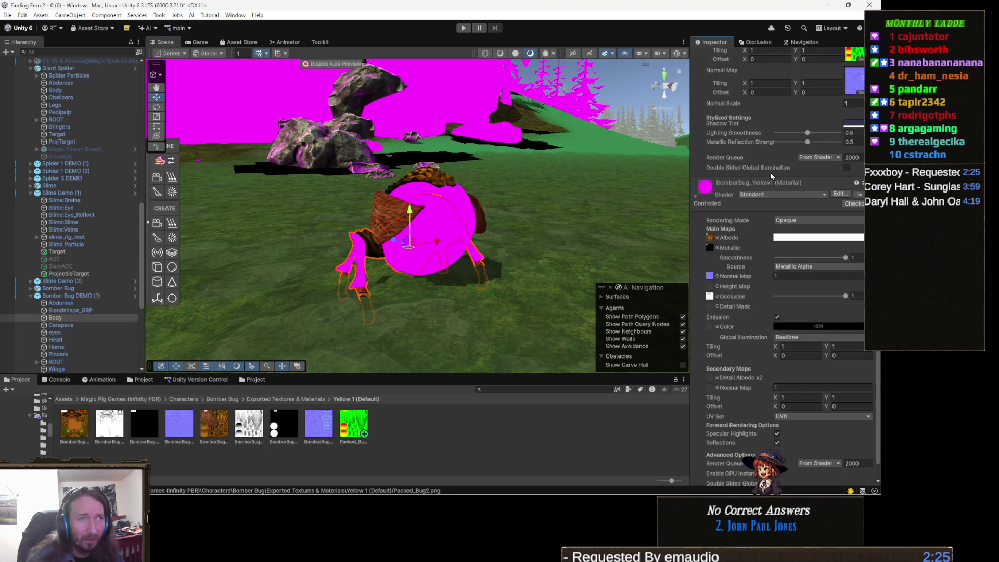
{"action": "left_click", "coordinate": [776, 194]}
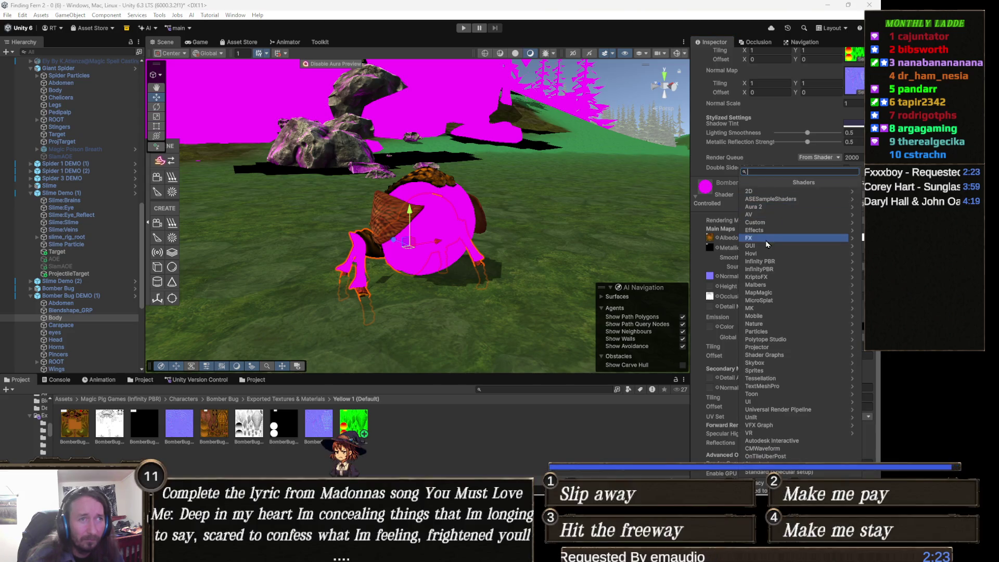
Step: Switch BomberBug_Yellow1 to Custom/PackedTextureShader and put Packed_Bug2 in its Packed slot
{"action": "left_click", "coordinate": [781, 223]}
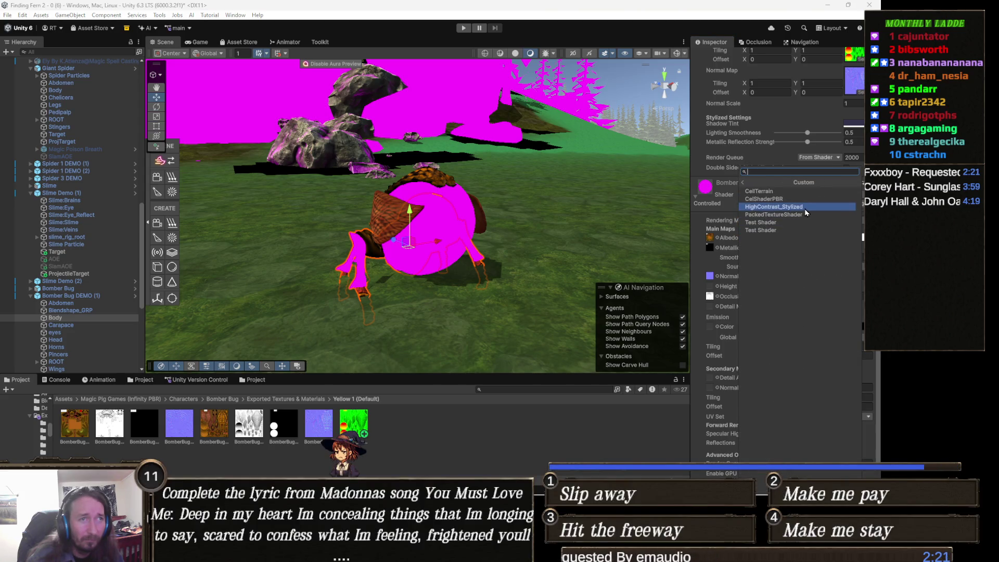
{"action": "left_click", "coordinate": [800, 216]}
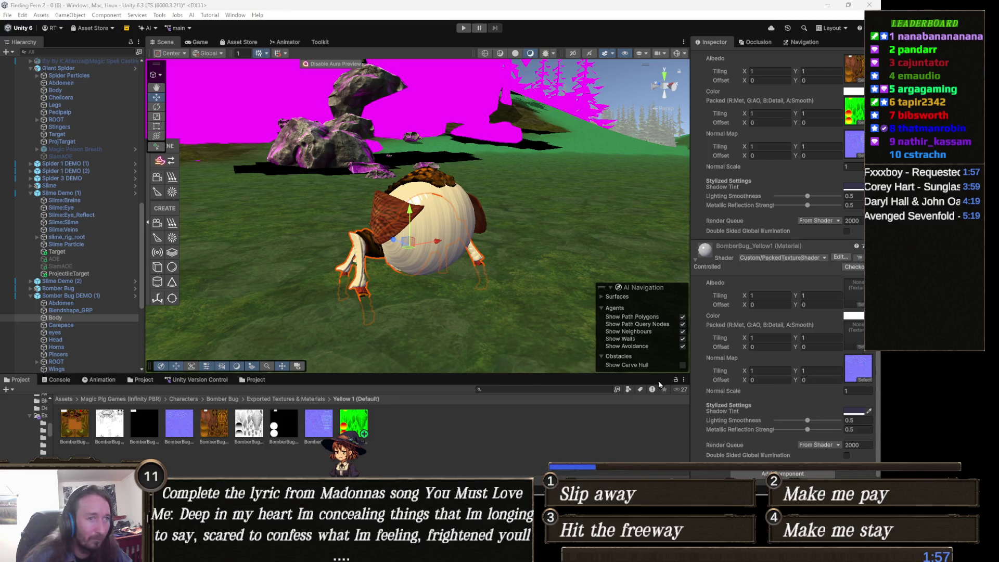
{"action": "left_click", "coordinate": [858, 369]}
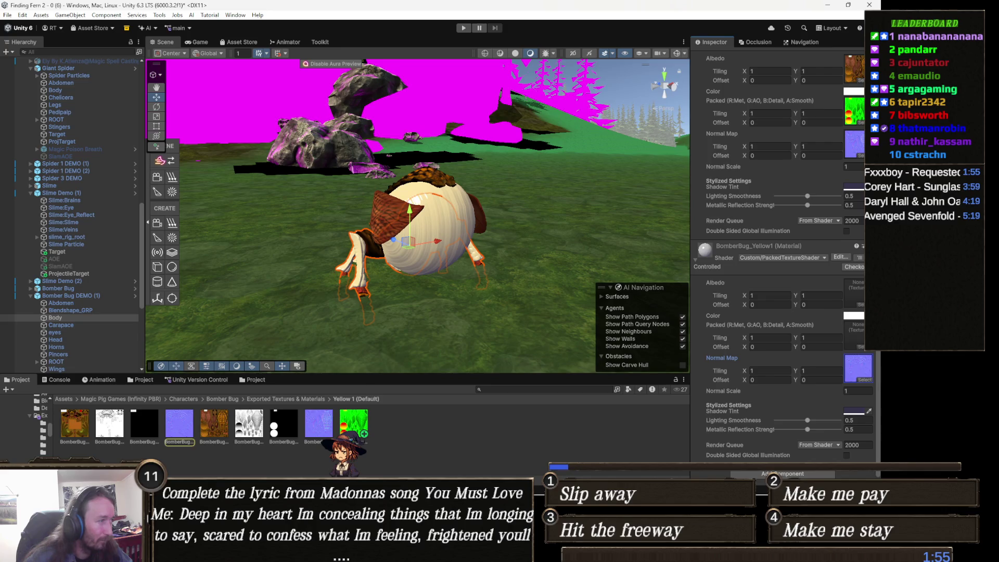
{"action": "left_click", "coordinate": [354, 424]}
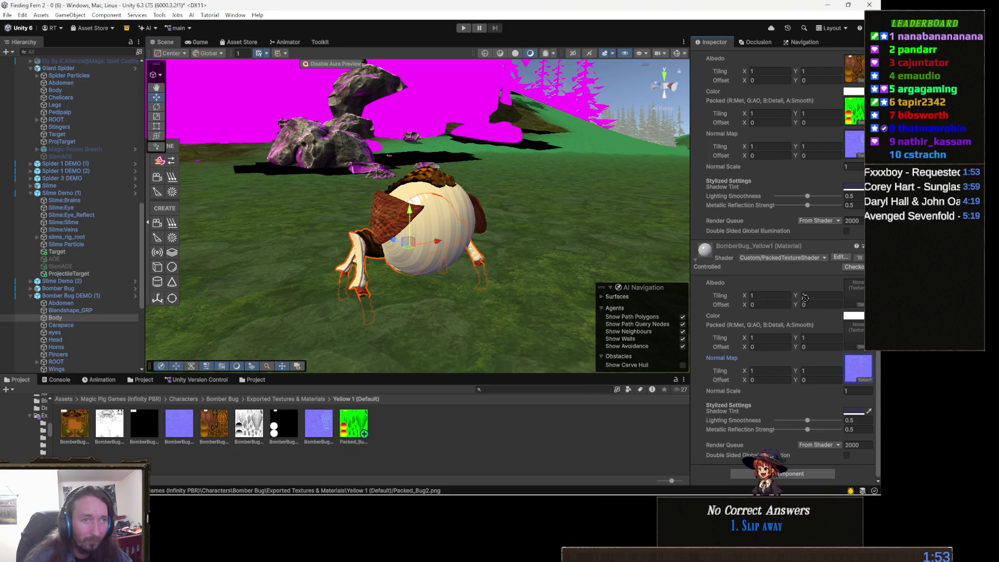
{"action": "left_click_drag", "start_coordinate": [857, 339], "coordinate": [861, 336]}
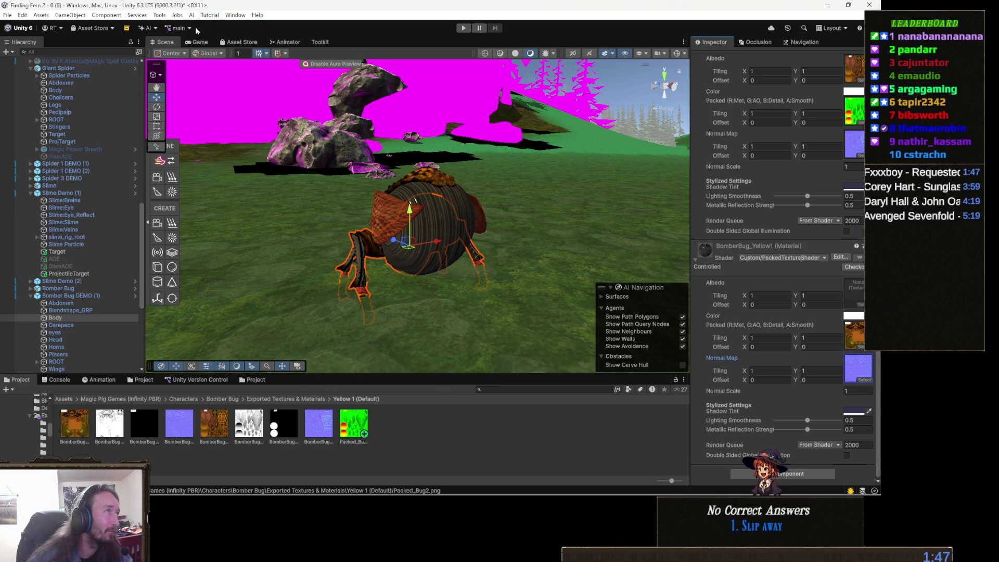
Step: Open the Terrain Mask Packer and reselect the bomber bug's body mesh
{"action": "left_click", "coordinate": [159, 15]}
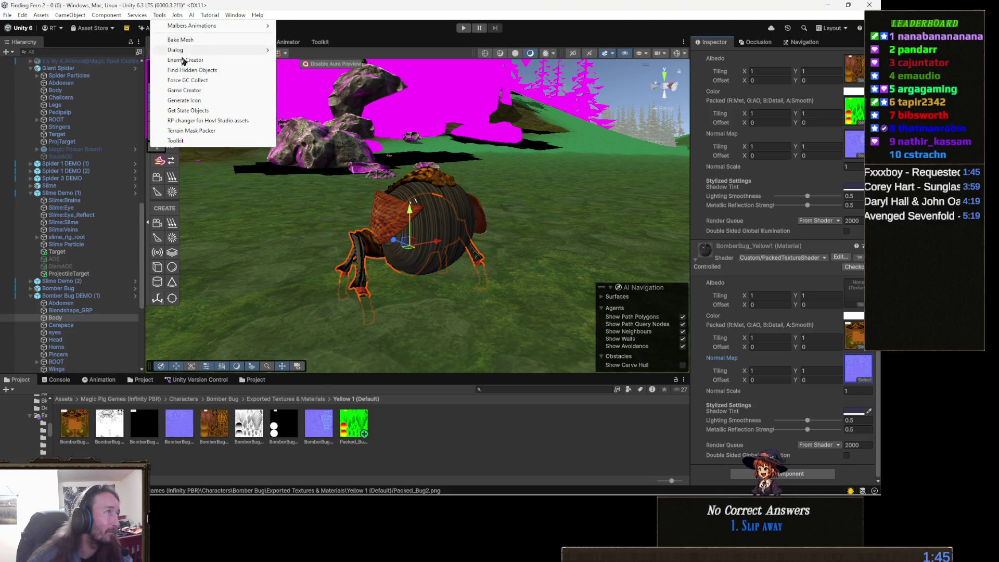
{"action": "left_click", "coordinate": [207, 132]}
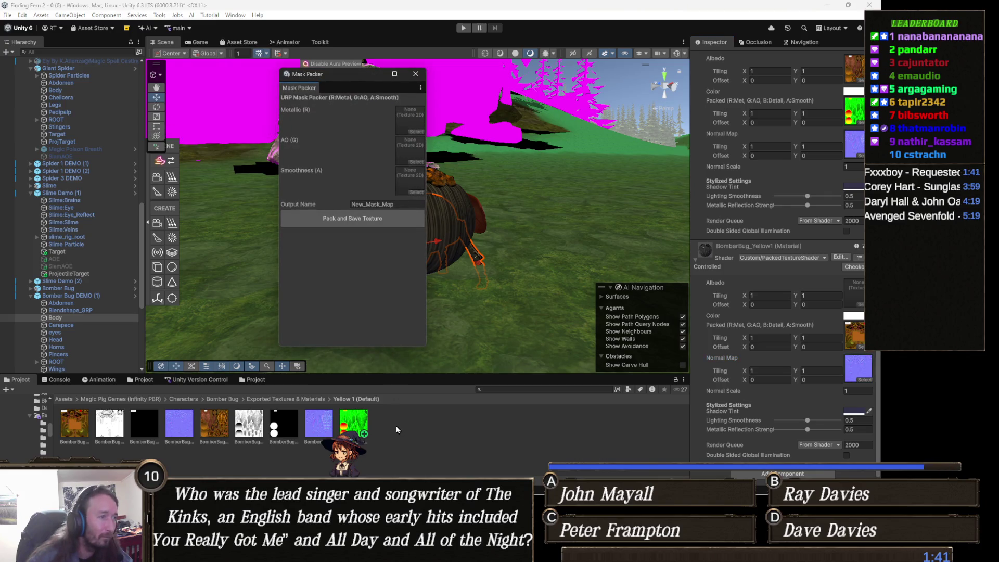
{"action": "left_click", "coordinate": [357, 429]}
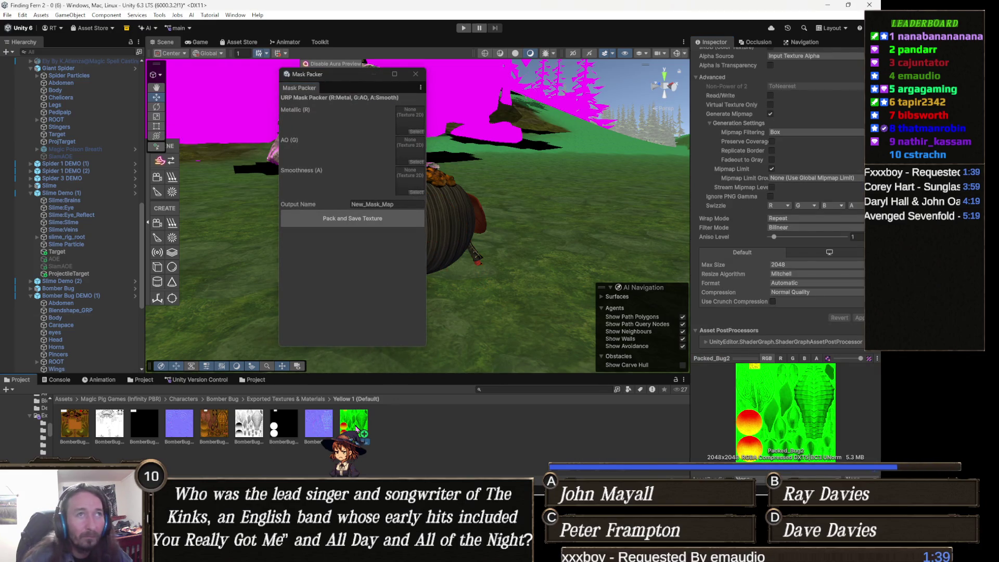
{"action": "scroll", "coordinate": [818, 279], "scroll_direction": "up", "scroll_amount": 3}
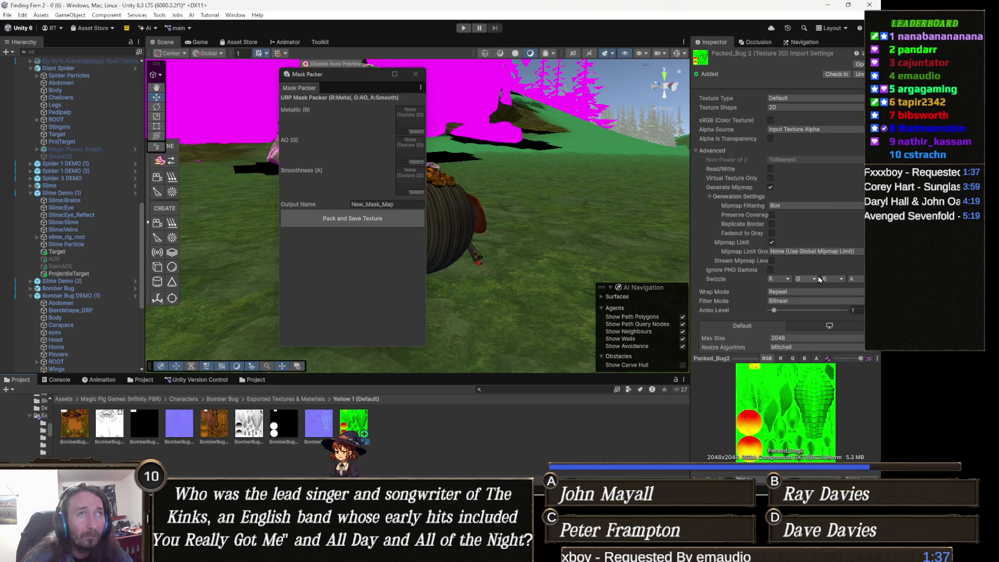
{"action": "left_click", "coordinate": [464, 316]}
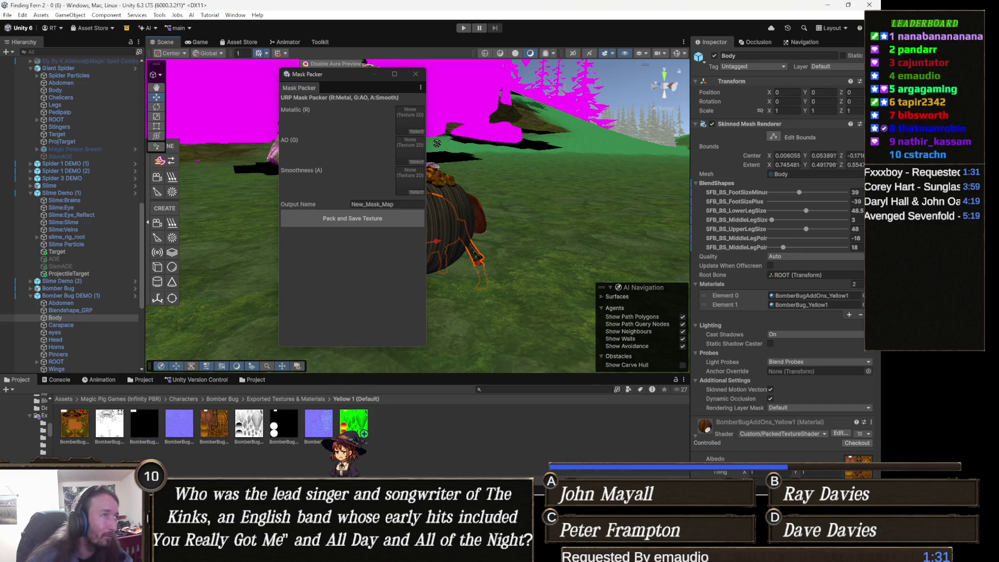
Step: Pack the black metallic map and an AO texture into Packed_Bug1 and close the packer
{"action": "left_click_drag", "start_coordinate": [144, 425], "coordinate": [411, 120]}
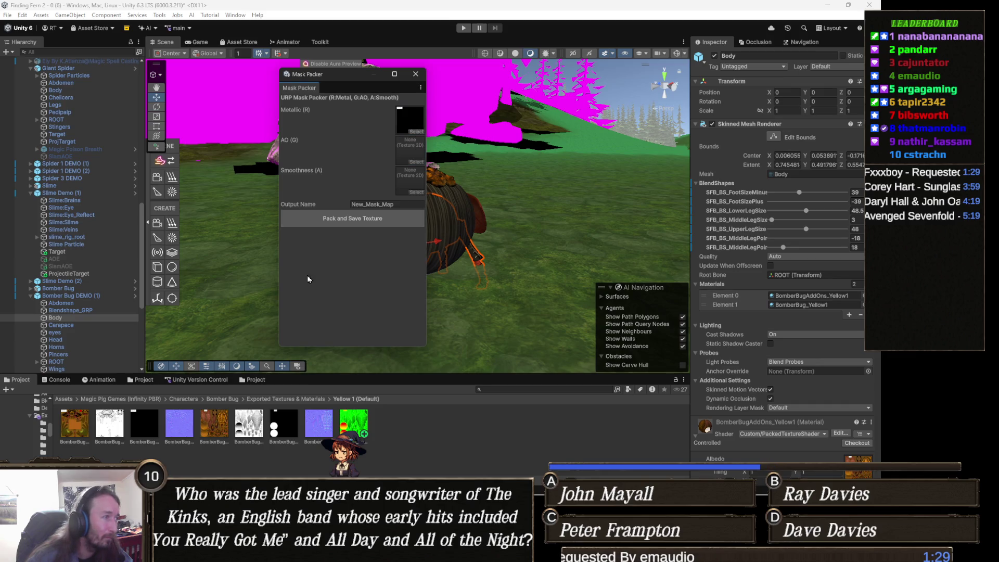
{"action": "mouse_move", "coordinate": [110, 424]}
{"action": "left_mouse_down"}
{"action": "mouse_move", "coordinate": [427, 128]}
{"action": "mouse_move", "coordinate": [409, 149]}
{"action": "left_mouse_up"}
{"action": "left_click", "coordinate": [385, 205]}
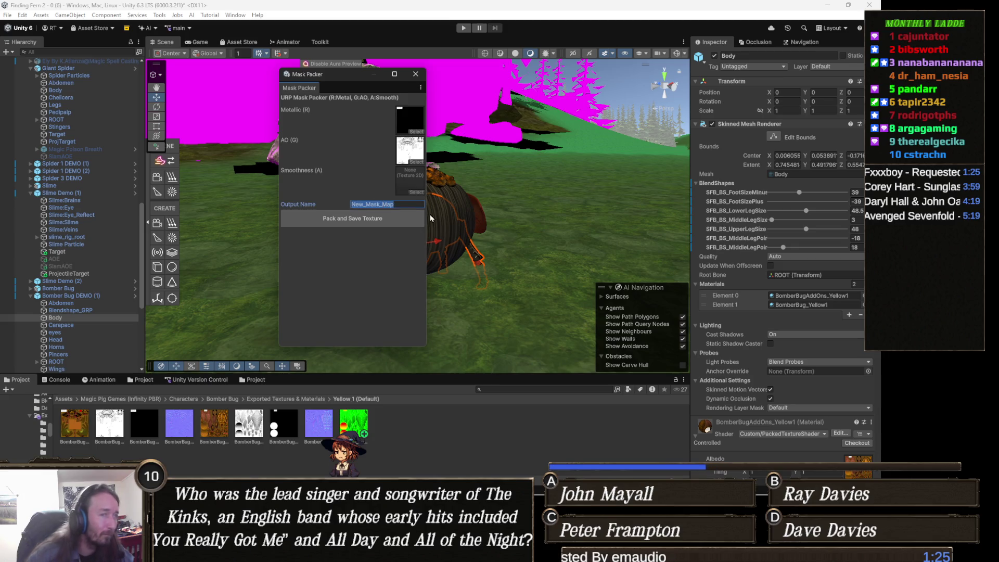
{"action": "type", "text": "P"}
{"action": "type", "text": "acke"}
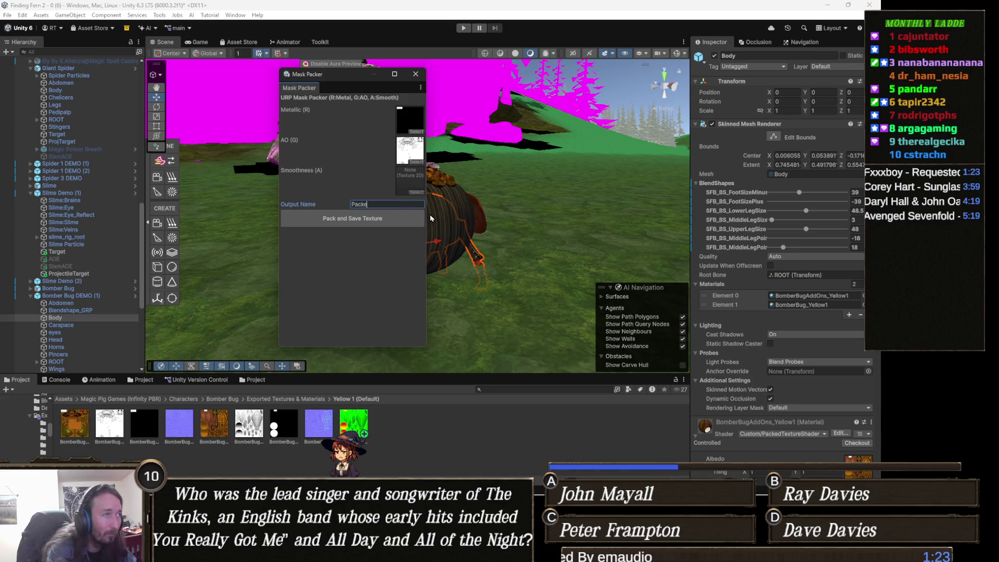
{"action": "type", "text": "1"}
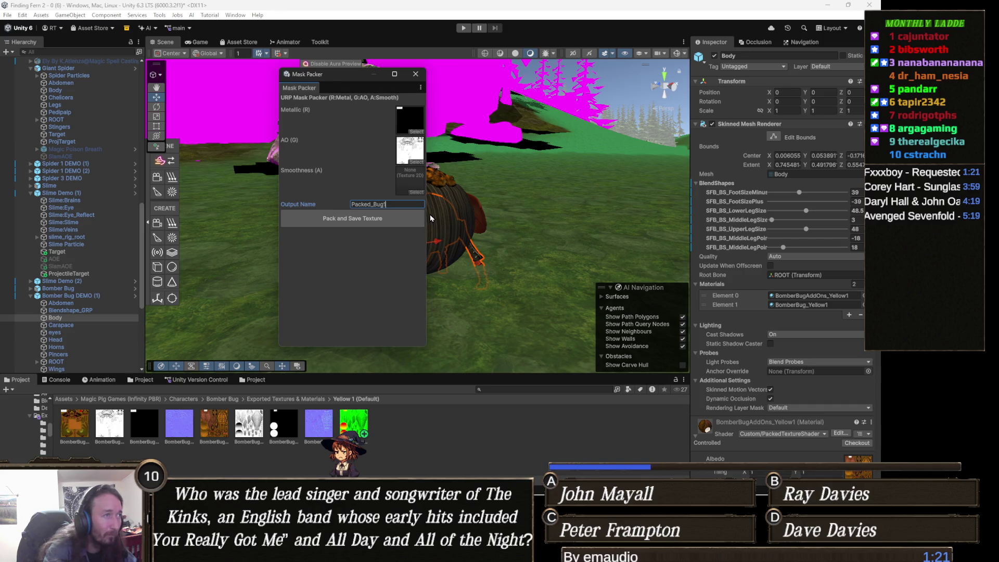
{"action": "left_click", "coordinate": [384, 217]}
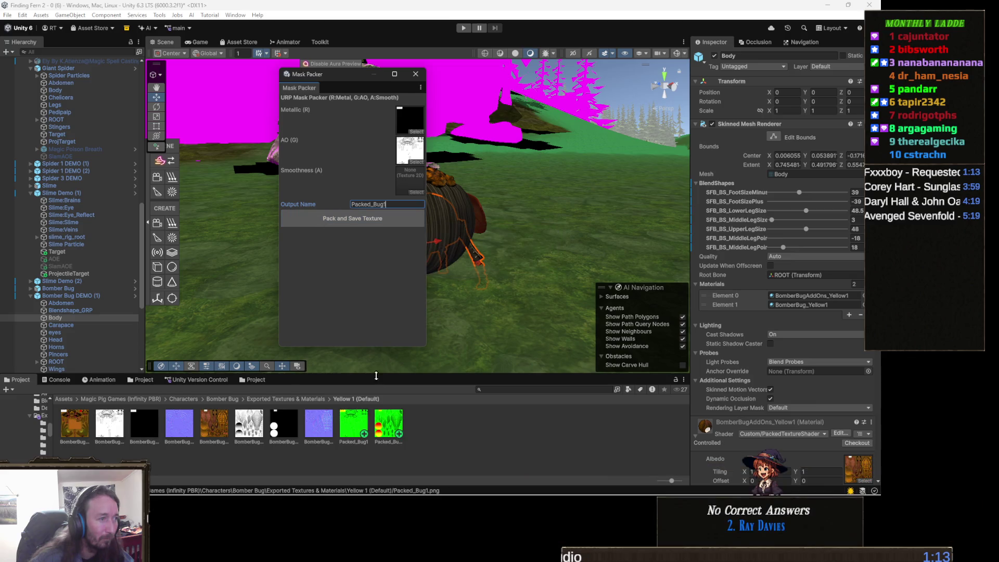
{"action": "left_click", "coordinate": [415, 74]}
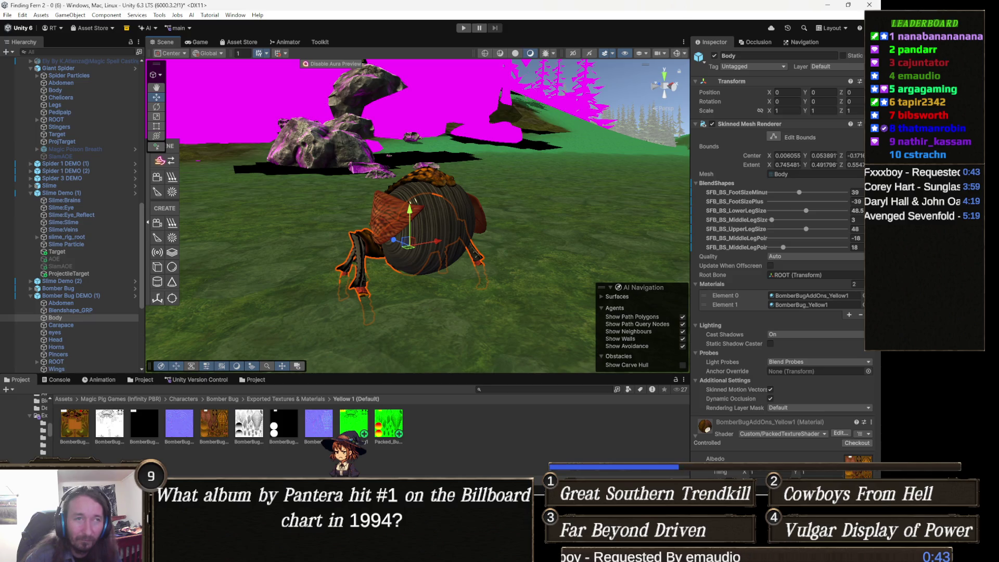
{"action": "scroll", "coordinate": [762, 360], "scroll_direction": "down", "scroll_amount": 2}
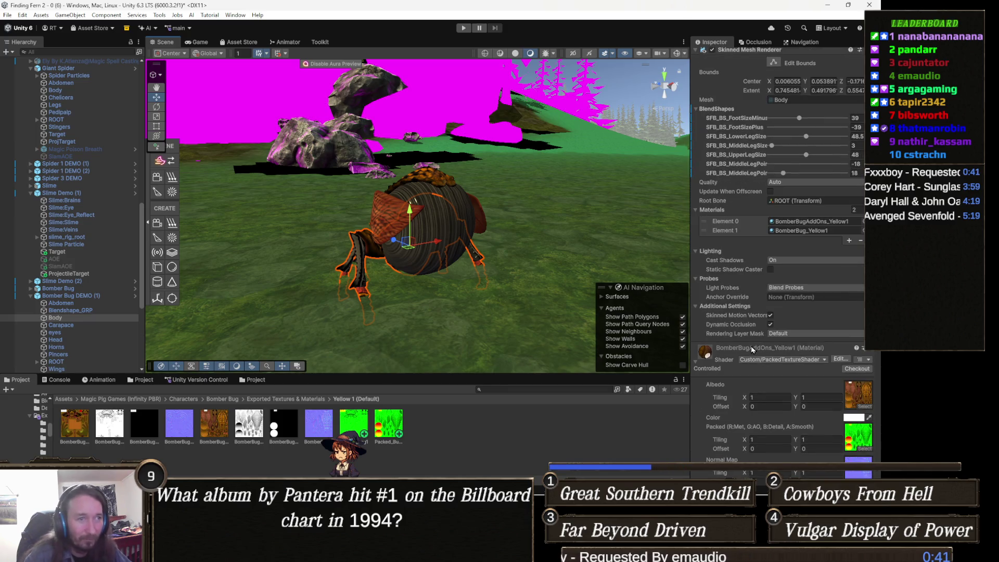
{"action": "scroll", "coordinate": [764, 313], "scroll_direction": "down", "scroll_amount": 3}
{"action": "scroll", "coordinate": [765, 318], "scroll_direction": "up", "scroll_amount": 3}
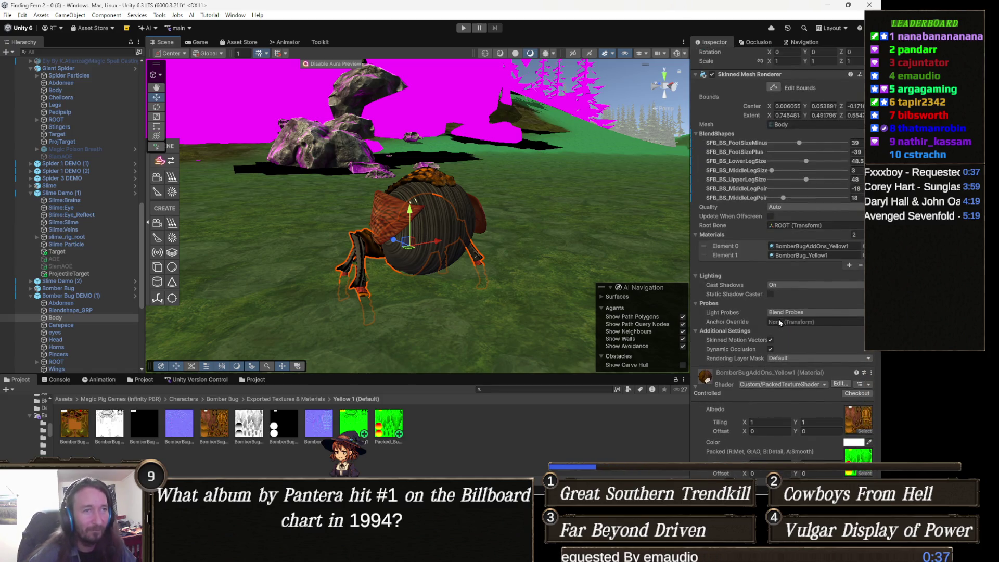
{"action": "scroll", "coordinate": [772, 326], "scroll_direction": "down", "scroll_amount": 5}
{"action": "scroll", "coordinate": [772, 325], "scroll_direction": "down", "scroll_amount": 4}
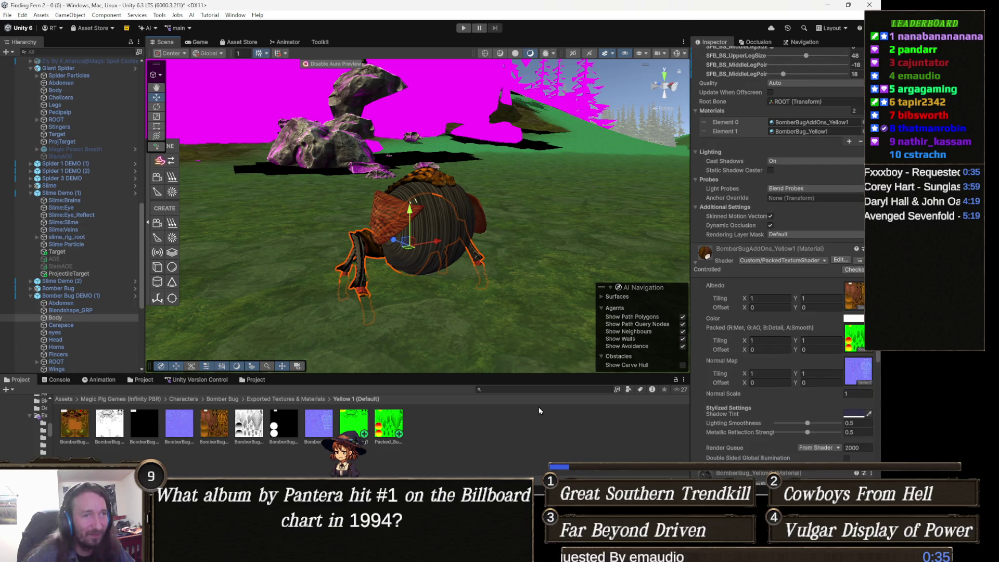
{"action": "scroll", "coordinate": [769, 399], "scroll_direction": "down", "scroll_amount": 5}
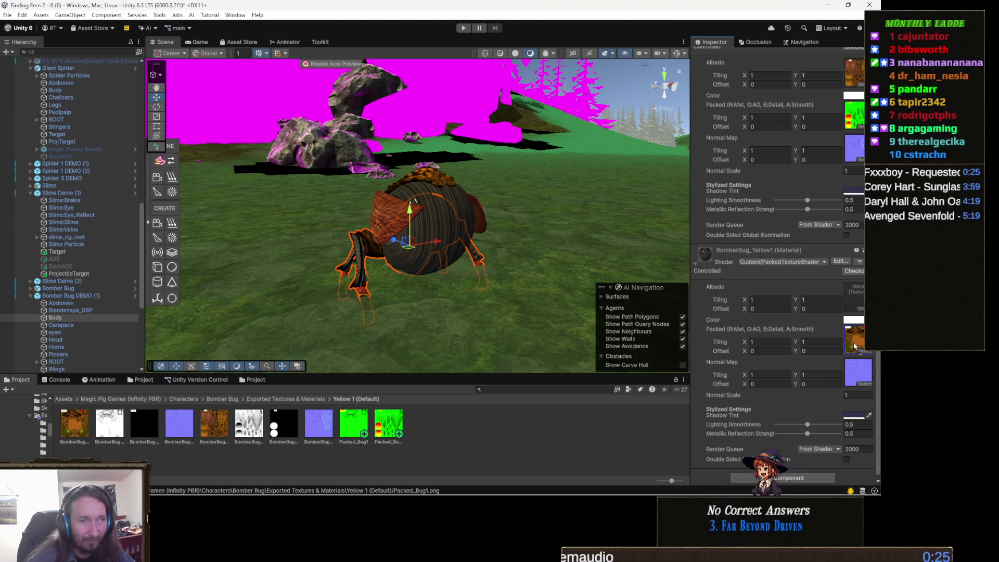
{"action": "mouse_move", "coordinate": [73, 421]}
{"action": "left_mouse_down"}
{"action": "mouse_move", "coordinate": [78, 431]}
{"action": "mouse_move", "coordinate": [690, 345]}
{"action": "mouse_move", "coordinate": [860, 294]}
{"action": "left_mouse_up"}
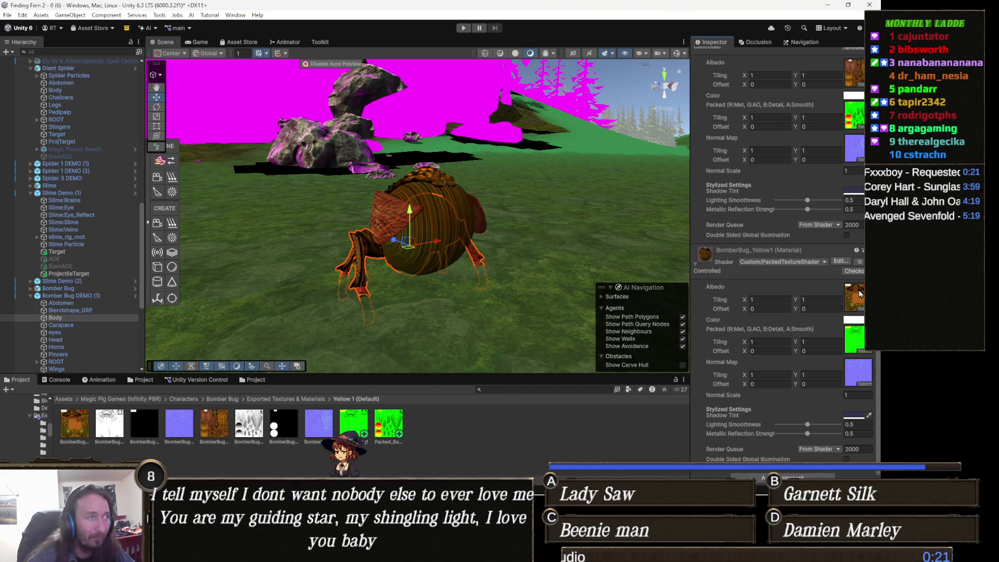
Step: Give BomberBug_Yellow1 its colour albedo and lower the two smoothness values to about 0.155 and 0.3
{"action": "left_click_drag", "start_coordinate": [573, 260], "coordinate": [677, 278]}
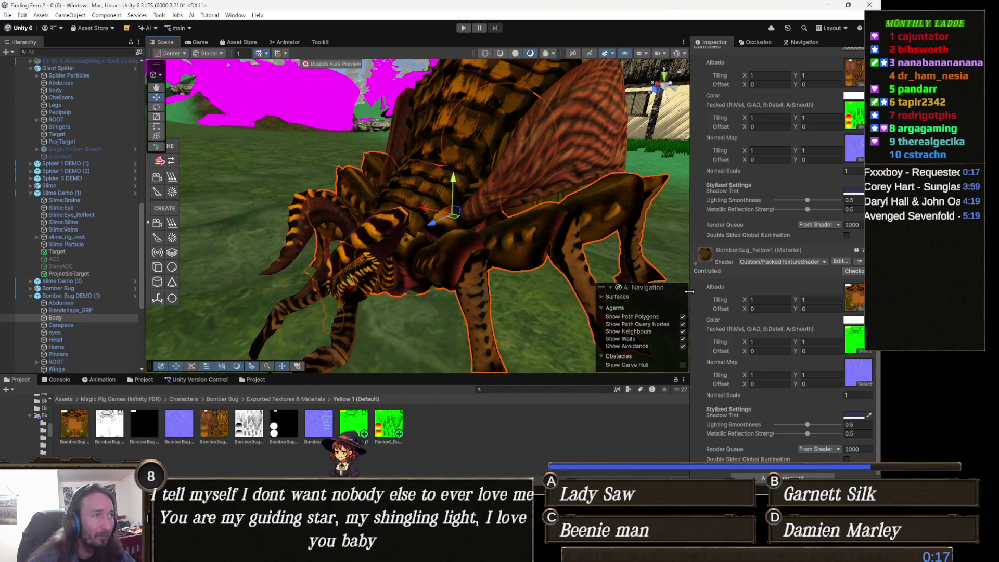
{"action": "scroll", "coordinate": [808, 416], "scroll_direction": "down", "scroll_amount": 1}
{"action": "mouse_move", "coordinate": [808, 419]}
{"action": "left_mouse_down"}
{"action": "mouse_move", "coordinate": [747, 424]}
{"action": "mouse_move", "coordinate": [787, 424]}
{"action": "left_mouse_up"}
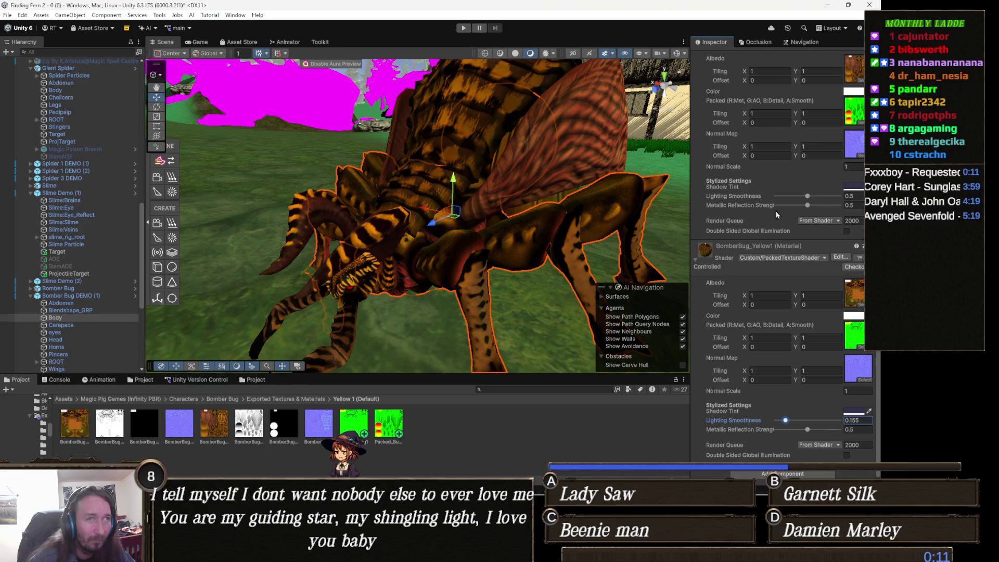
{"action": "mouse_move", "coordinate": [807, 197]}
{"action": "left_mouse_down"}
{"action": "mouse_move", "coordinate": [781, 202]}
{"action": "mouse_move", "coordinate": [795, 206]}
{"action": "left_mouse_up"}
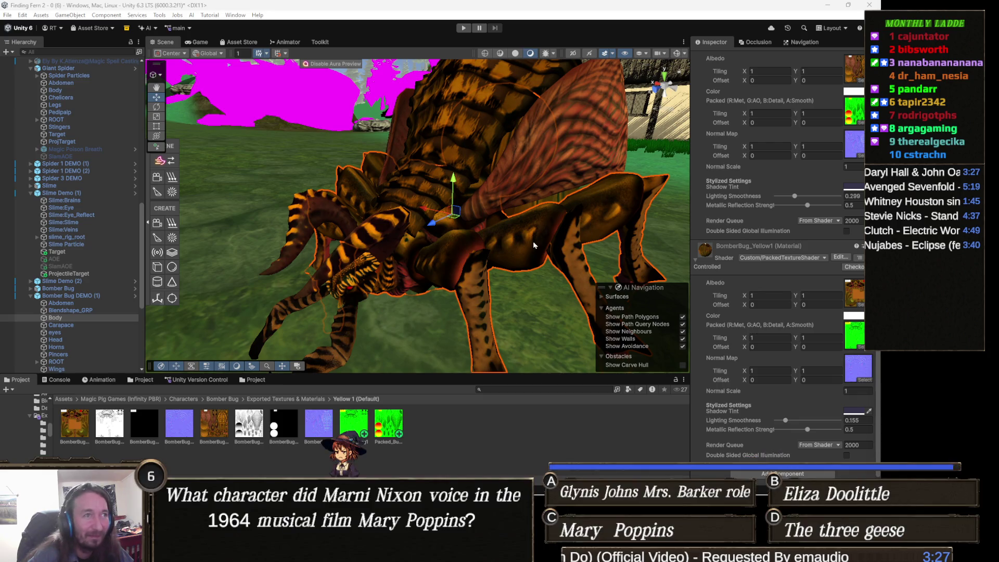
Step: Fly the Scene camera across the terrain from the bomber bug to the Flying Eye
{"action": "scroll", "coordinate": [533, 241], "scroll_direction": "down", "scroll_amount": 10}
{"action": "mouse_move", "coordinate": [478, 249]}
{"action": "left_mouse_down"}
{"action": "mouse_move", "coordinate": [618, 260]}
{"action": "mouse_move", "coordinate": [449, 229]}
{"action": "mouse_move", "coordinate": [462, 189]}
{"action": "mouse_move", "coordinate": [459, 233]}
{"action": "left_mouse_up"}
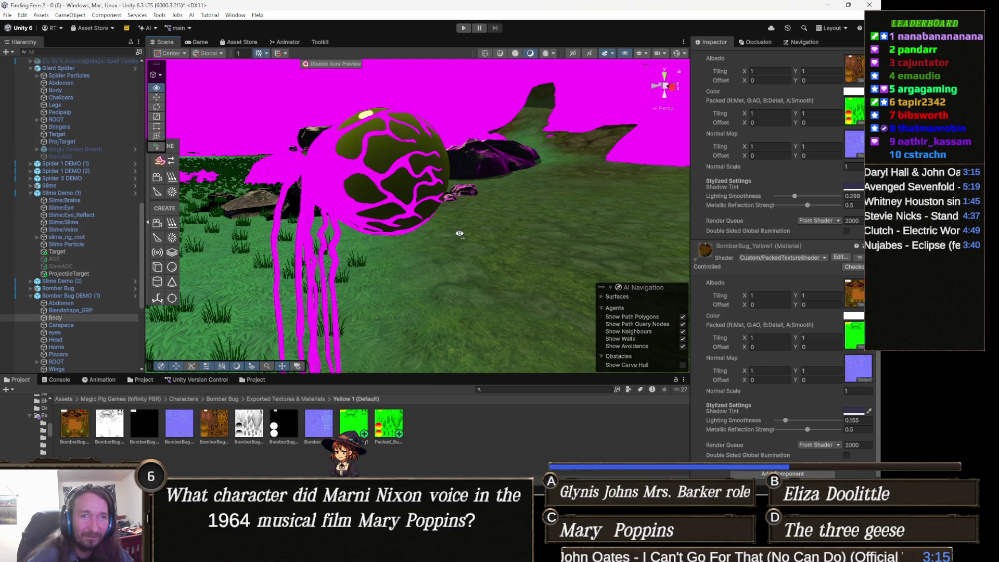
{"action": "left_click_drag", "start_coordinate": [459, 234], "coordinate": [460, 239]}
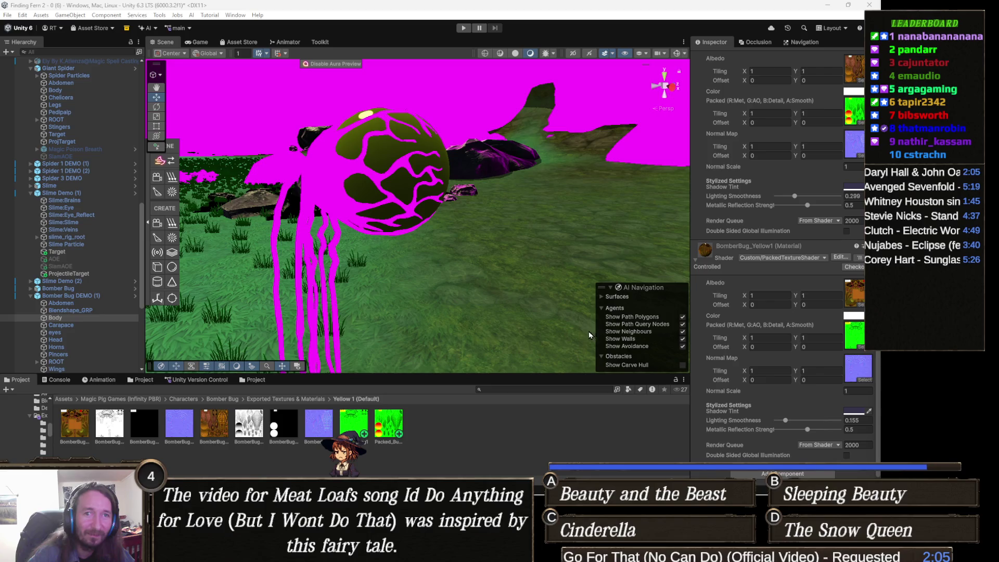
{"action": "left_click_drag", "start_coordinate": [290, 300], "coordinate": [472, 190]}
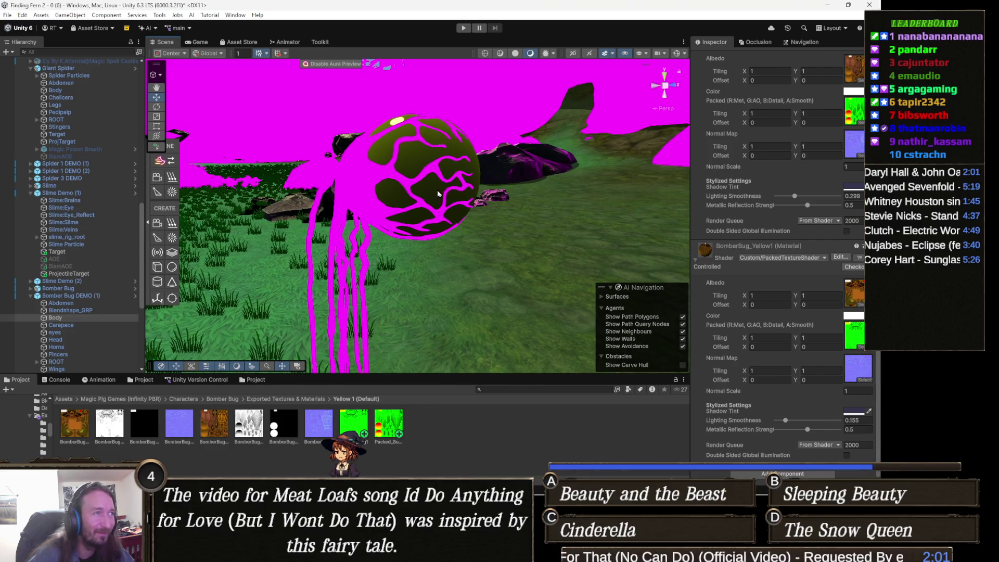
Step: Inspect the EyeReflect child's Eye Reflect material, then reselect the FlyingEye root object
{"action": "left_click", "coordinate": [437, 190]}
{"action": "left_click", "coordinate": [425, 189]}
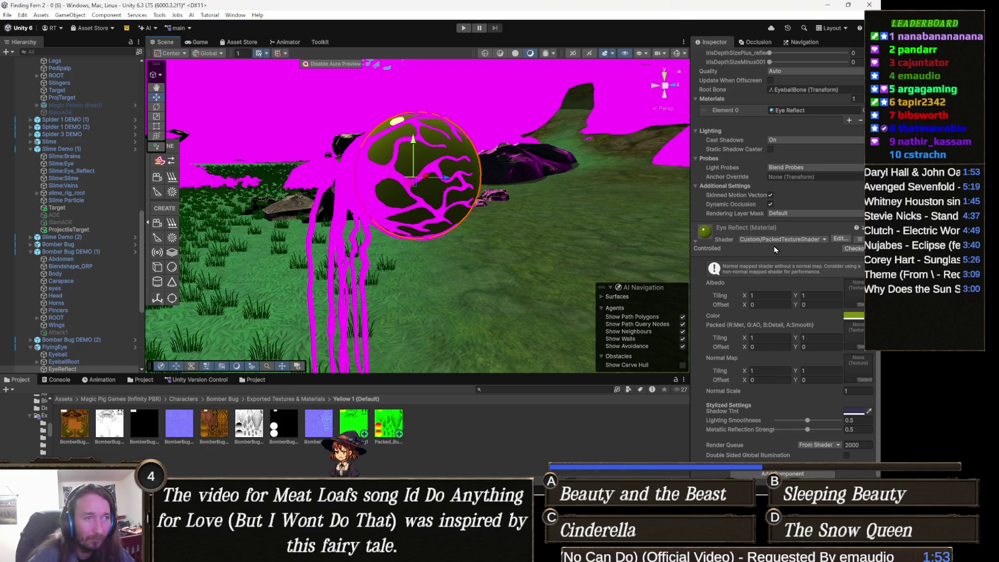
{"action": "left_click_drag", "start_coordinate": [489, 244], "coordinate": [510, 241]}
{"action": "left_click_drag", "start_coordinate": [437, 232], "coordinate": [437, 237]}
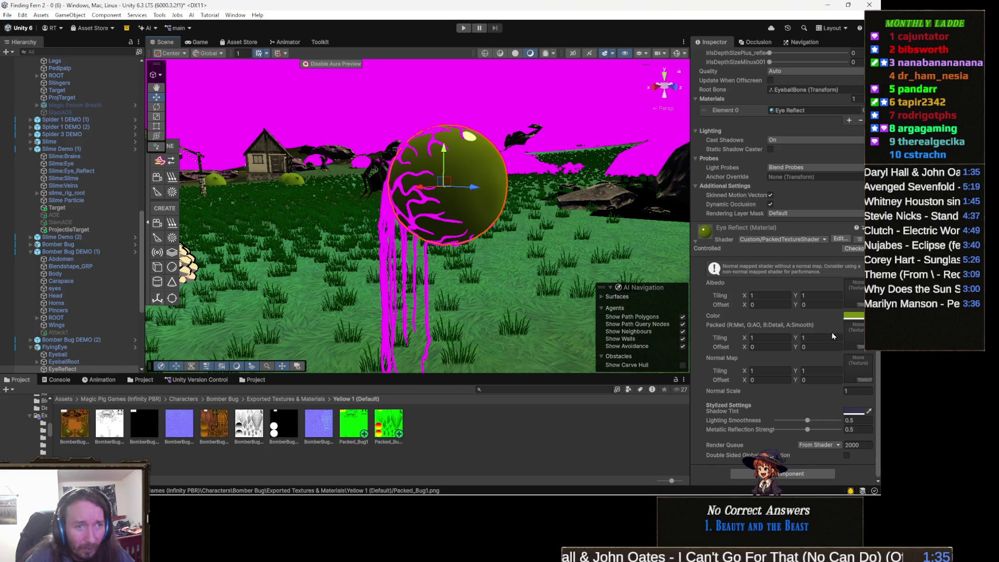
{"action": "scroll", "coordinate": [740, 155], "scroll_direction": "up", "scroll_amount": 3}
{"action": "scroll", "coordinate": [740, 155], "scroll_direction": "up", "scroll_amount": 5}
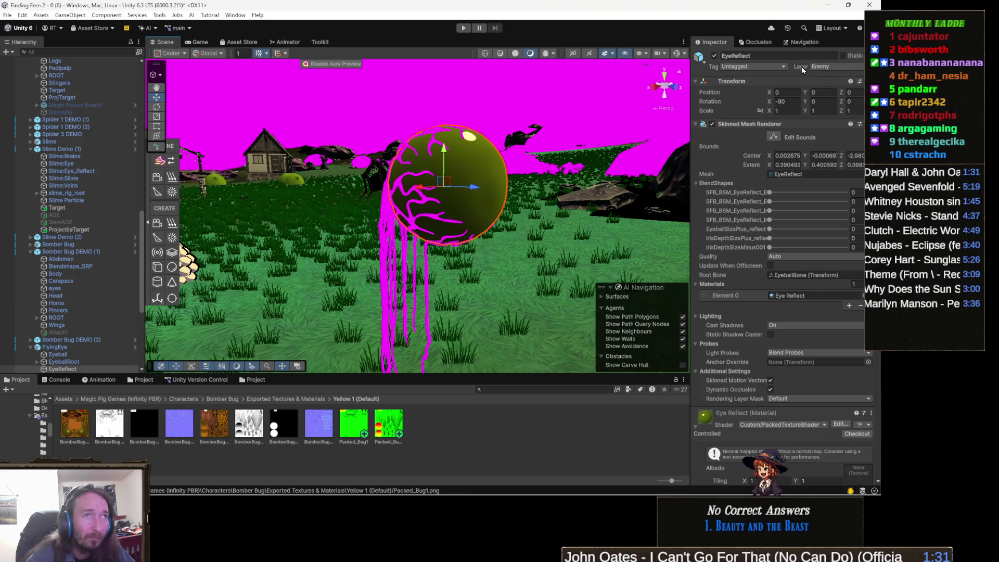
{"action": "left_click", "coordinate": [494, 189]}
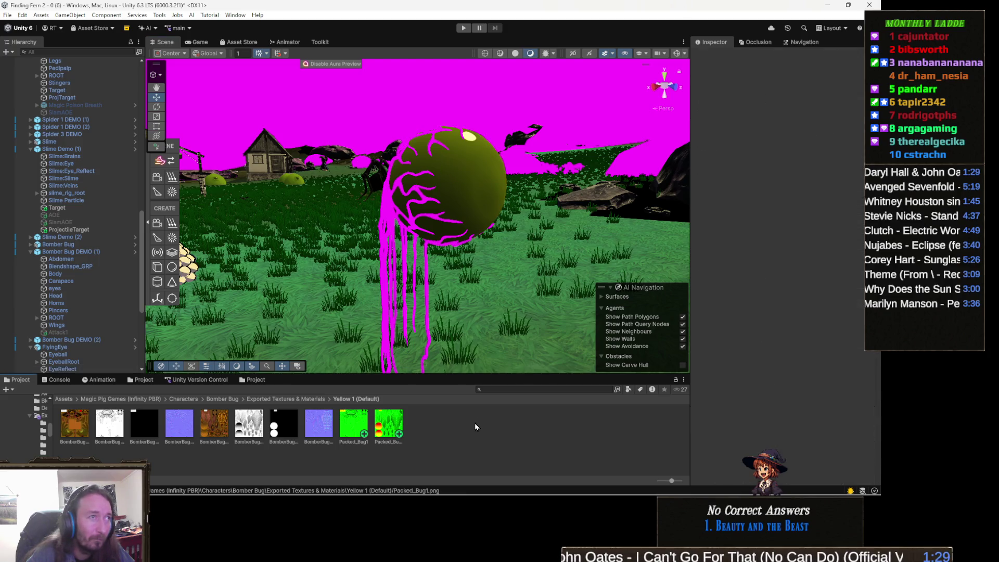
Step: Locate the FlyingEye Variant prefab in the enemy prefabs folder and orbit around the eye
{"action": "left_click", "coordinate": [814, 90]}
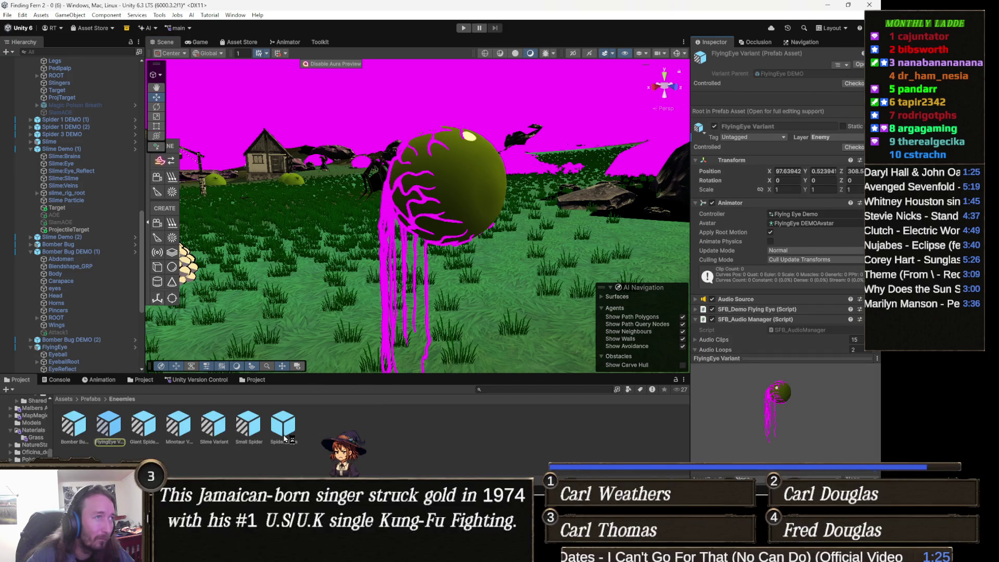
{"action": "mouse_move", "coordinate": [381, 312]}
{"action": "left_mouse_down"}
{"action": "mouse_move", "coordinate": [568, 303]}
{"action": "mouse_move", "coordinate": [456, 337]}
{"action": "left_mouse_up"}
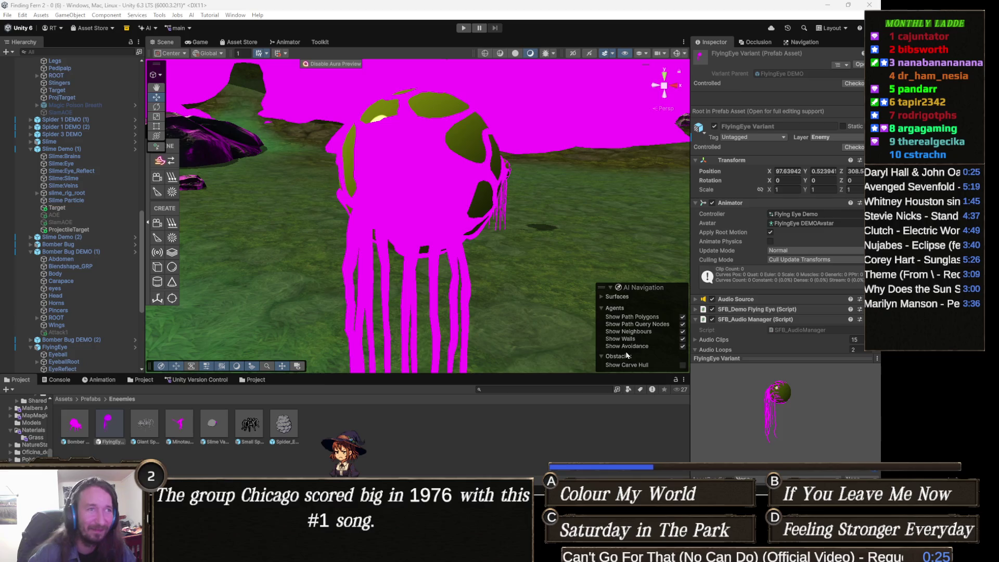
{"action": "scroll", "coordinate": [502, 247], "scroll_direction": "down", "scroll_amount": 5}
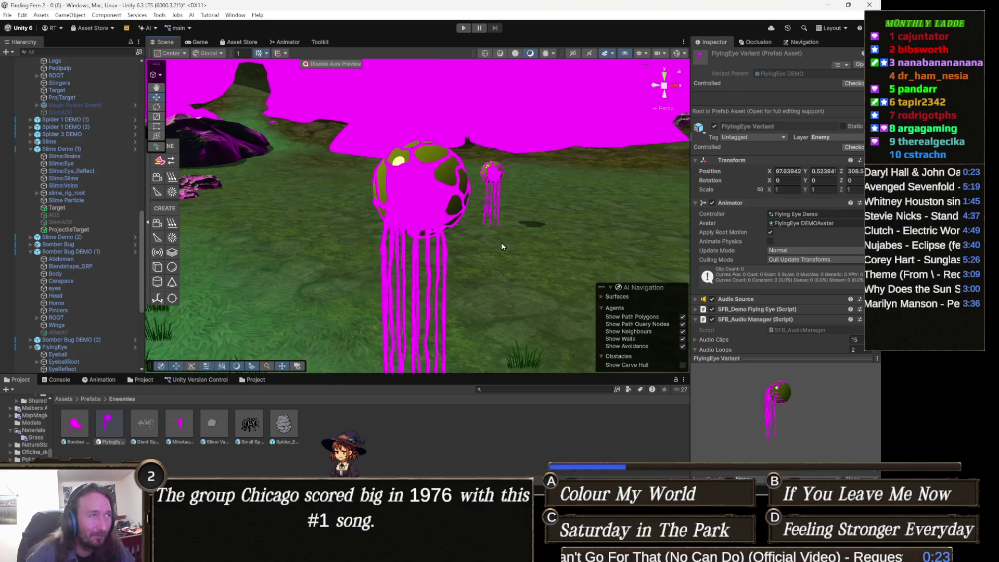
Step: Select the Flying Eye's tendril mesh in the scene
{"action": "left_click", "coordinate": [413, 196]}
{"action": "left_click", "coordinate": [413, 195]}
{"action": "left_click", "coordinate": [481, 232]}
{"action": "scroll", "coordinate": [768, 286], "scroll_direction": "down", "scroll_amount": 10}
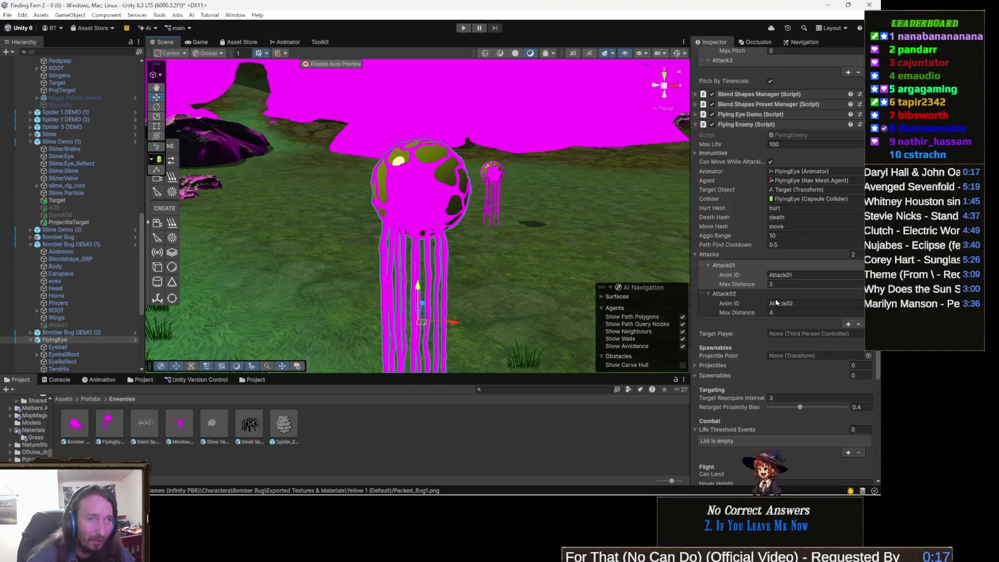
{"action": "scroll", "coordinate": [776, 303], "scroll_direction": "down", "scroll_amount": 8}
{"action": "scroll", "coordinate": [401, 208], "scroll_direction": "down", "scroll_amount": 2}
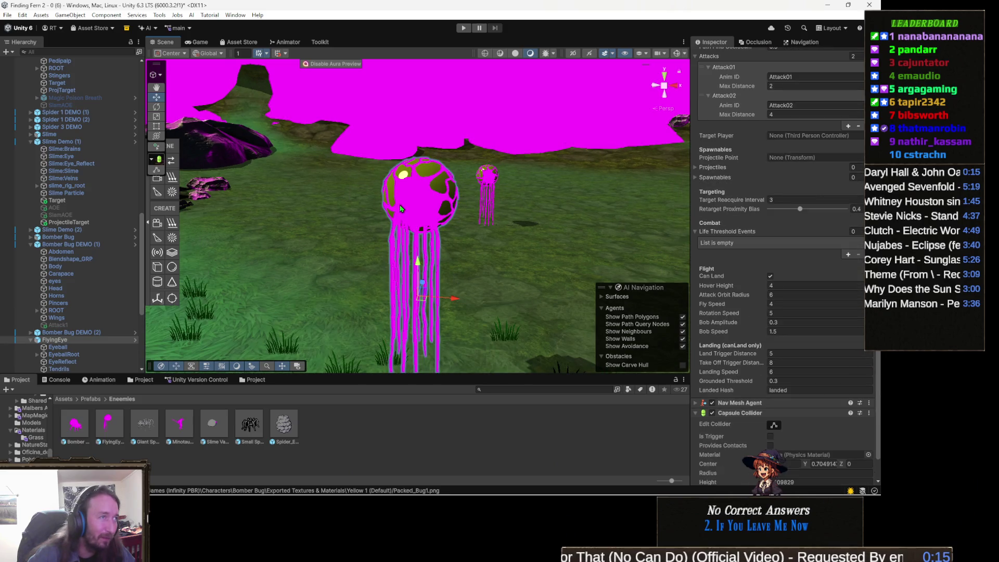
{"action": "left_click", "coordinate": [400, 208]}
Step: Expand the Default material and ping its albedo texture to reveal the tex_Default folder
{"action": "scroll", "coordinate": [774, 386], "scroll_direction": "down", "scroll_amount": 3}
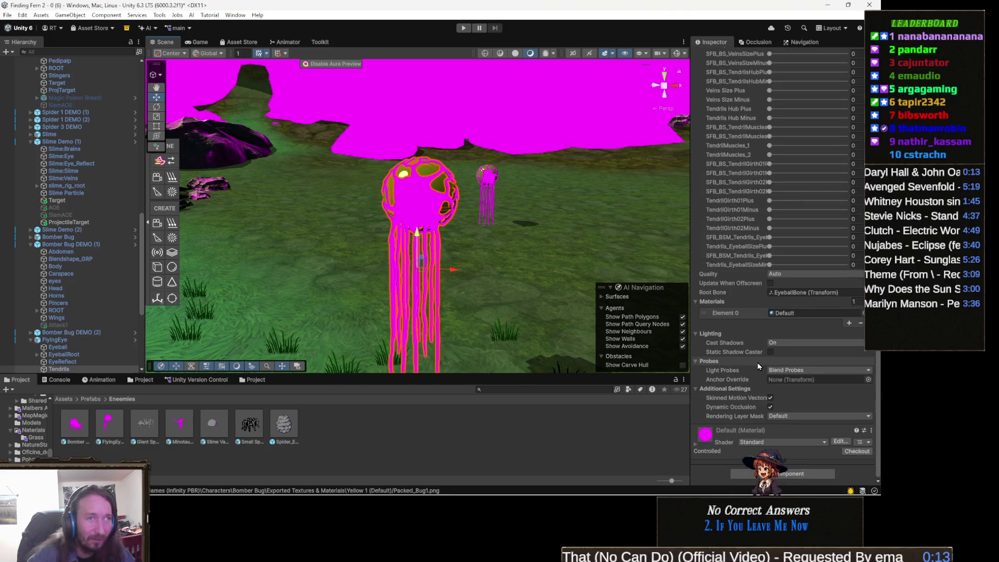
{"action": "left_click", "coordinate": [718, 430]}
{"action": "scroll", "coordinate": [785, 375], "scroll_direction": "down", "scroll_amount": 5}
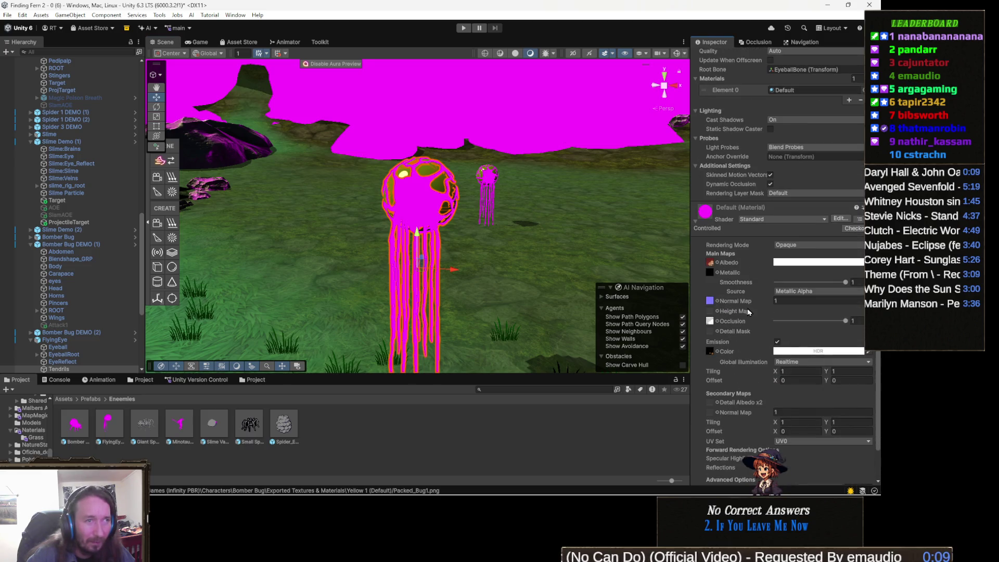
{"action": "left_click", "coordinate": [710, 263]}
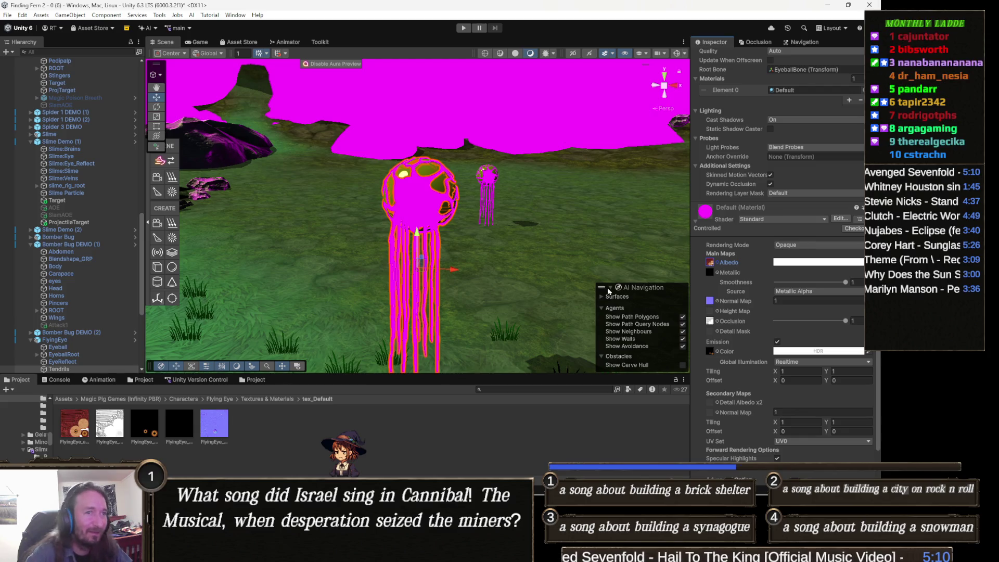
Step: Set the Default material's shader to Custom > PackedTextureShader and drop in the red FlyingEye albedo
{"action": "left_click", "coordinate": [781, 219]}
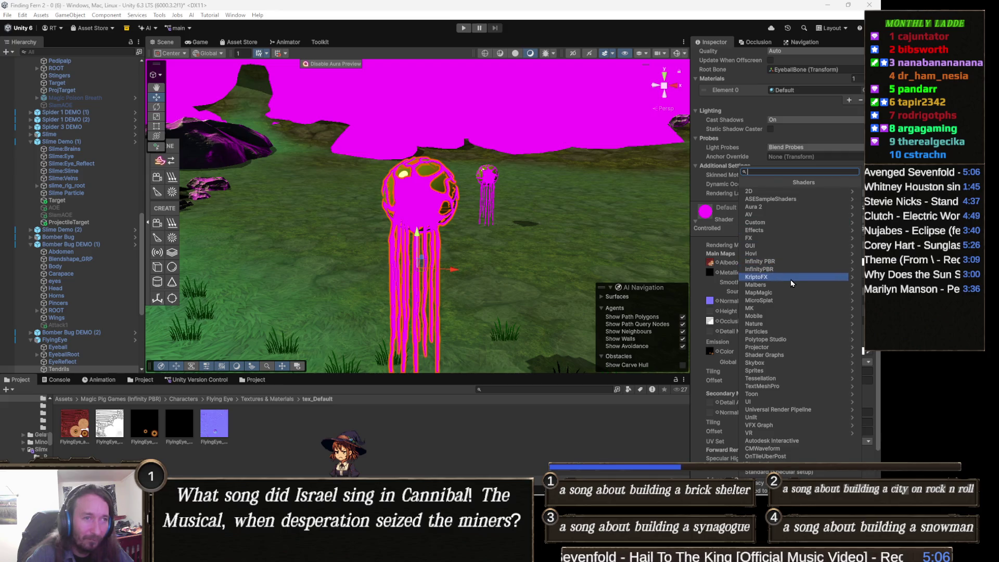
{"action": "left_click", "coordinate": [776, 223]}
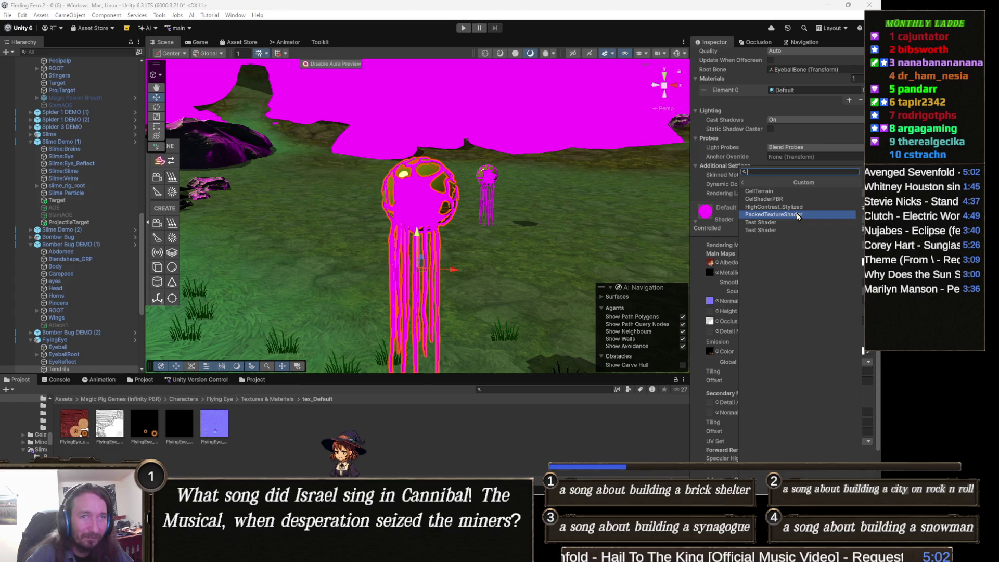
{"action": "left_click", "coordinate": [799, 216]}
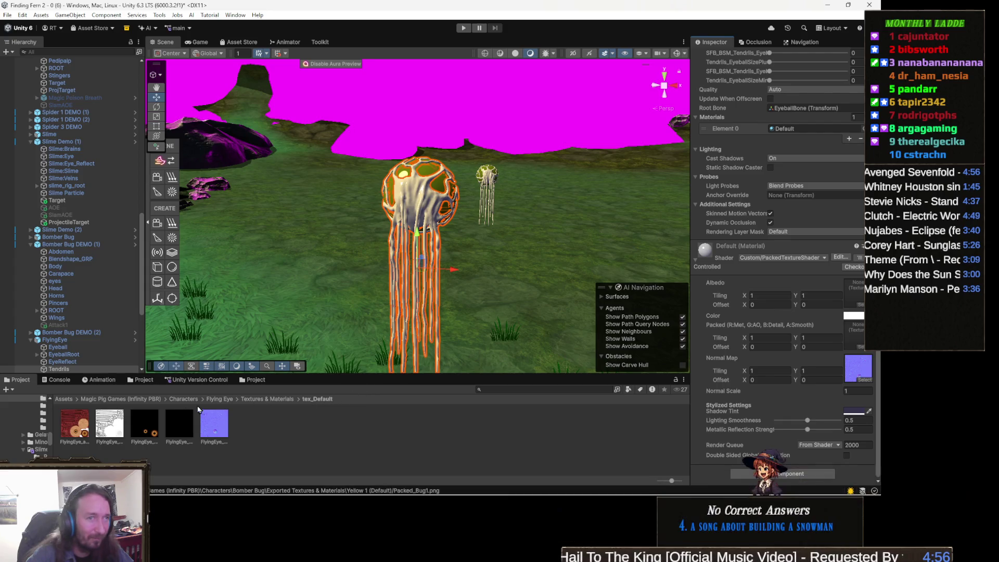
{"action": "mouse_move", "coordinate": [789, 311]}
{"action": "left_mouse_down"}
{"action": "mouse_move", "coordinate": [840, 284]}
{"action": "mouse_move", "coordinate": [859, 290]}
{"action": "left_mouse_up"}
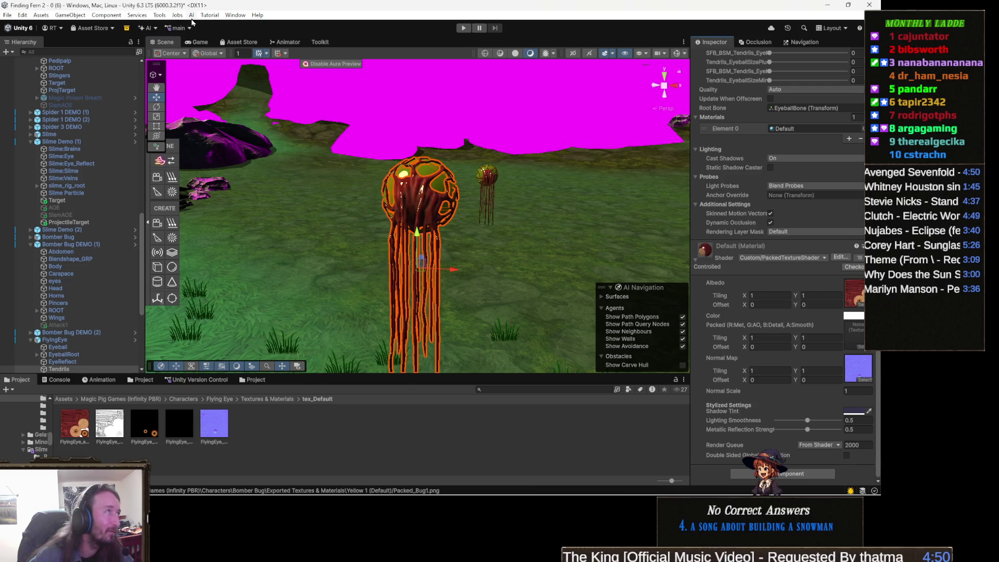
{"action": "left_click", "coordinate": [159, 15]}
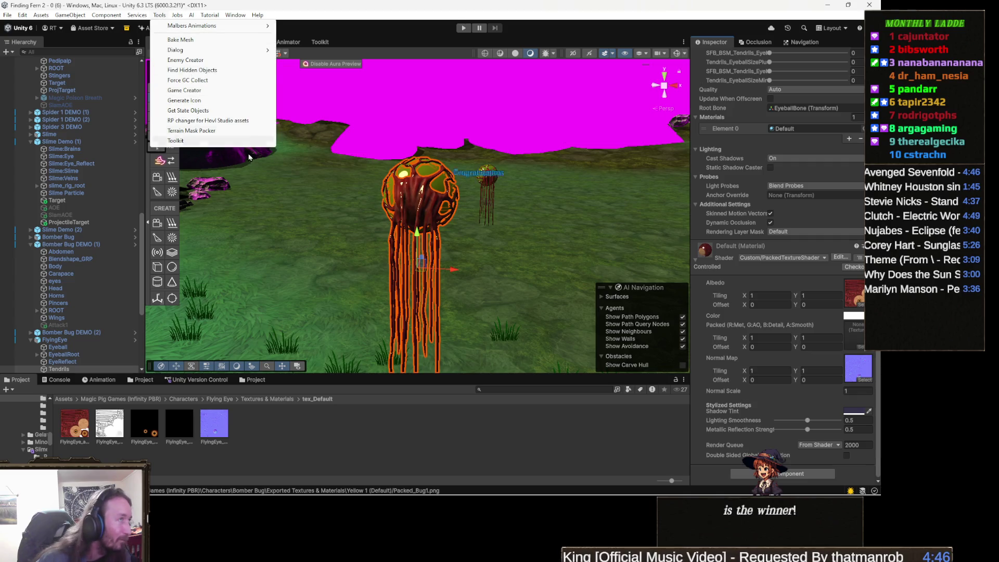
Step: In the Mask Packer, load the white texture into AO and the black texture into Metallic
{"action": "left_click", "coordinate": [201, 130]}
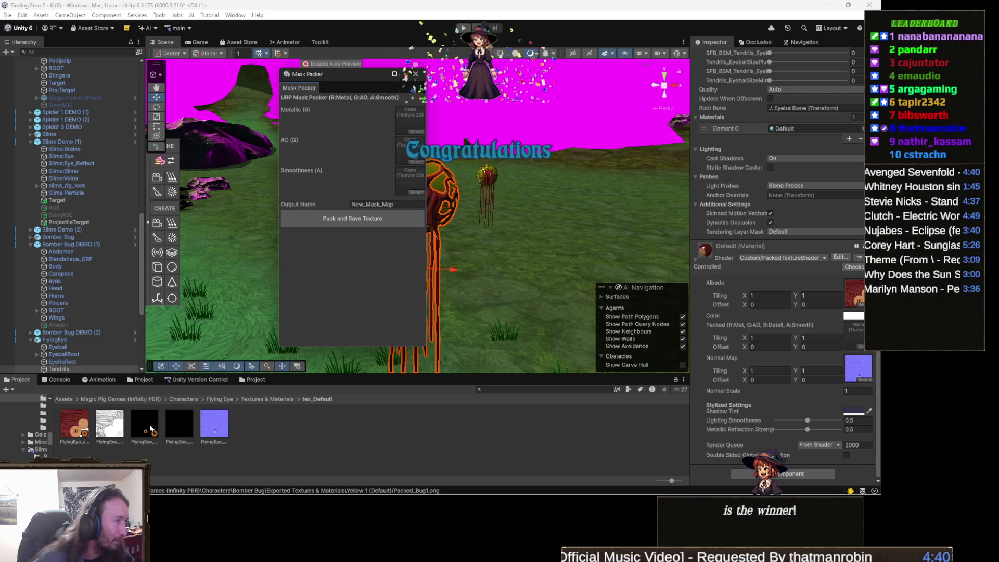
{"action": "left_click", "coordinate": [153, 426]}
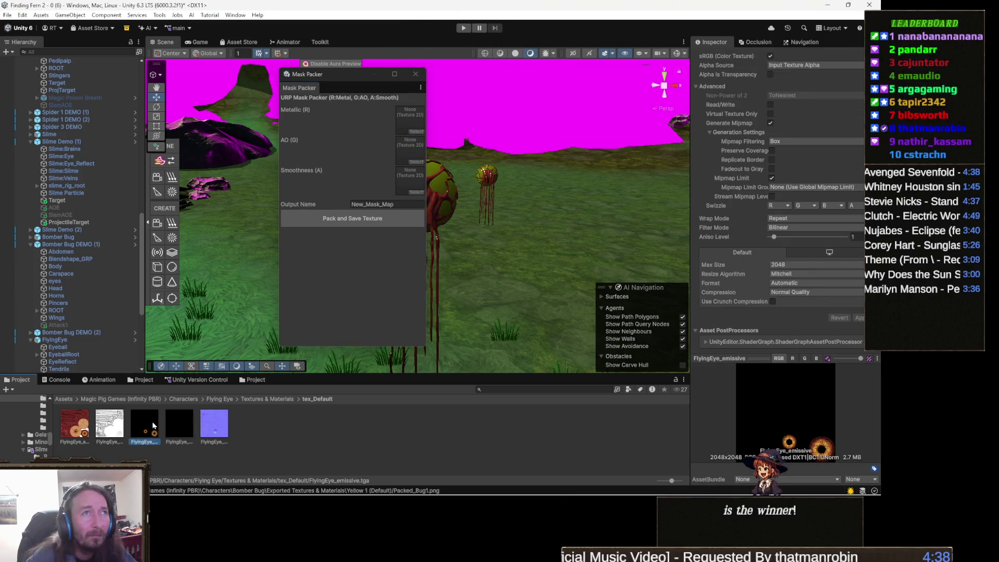
{"action": "scroll", "coordinate": [769, 295], "scroll_direction": "up", "scroll_amount": 3}
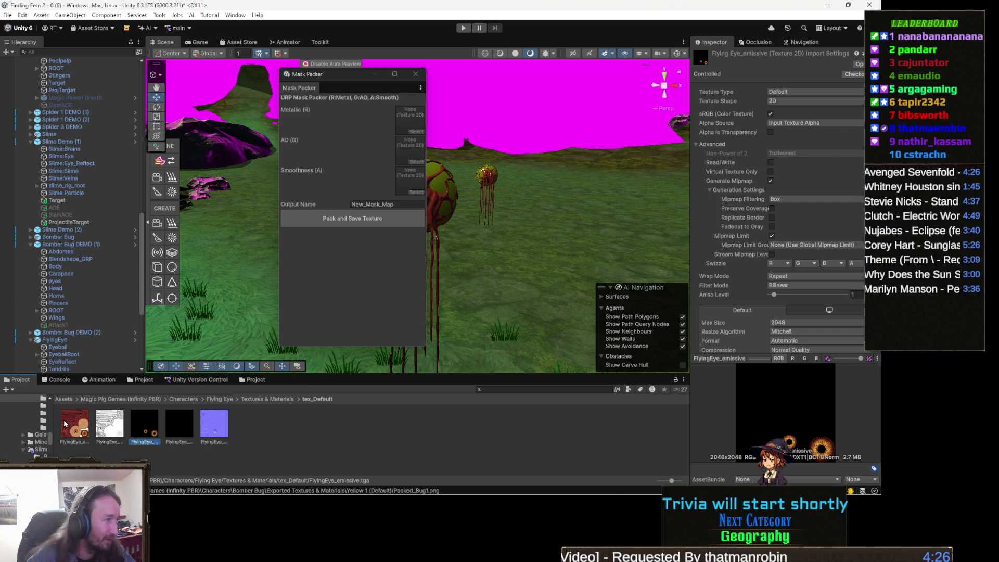
{"action": "left_click", "coordinate": [109, 426]}
{"action": "mouse_move", "coordinate": [245, 316]}
{"action": "left_mouse_down"}
{"action": "mouse_move", "coordinate": [411, 151]}
{"action": "mouse_move", "coordinate": [411, 120]}
{"action": "mouse_move", "coordinate": [436, 114]}
{"action": "mouse_move", "coordinate": [427, 109]}
{"action": "mouse_move", "coordinate": [414, 148]}
{"action": "left_mouse_up"}
{"action": "mouse_move", "coordinate": [183, 414]}
{"action": "left_mouse_down"}
{"action": "mouse_move", "coordinate": [411, 151]}
{"action": "mouse_move", "coordinate": [416, 121]}
{"action": "left_mouse_up"}
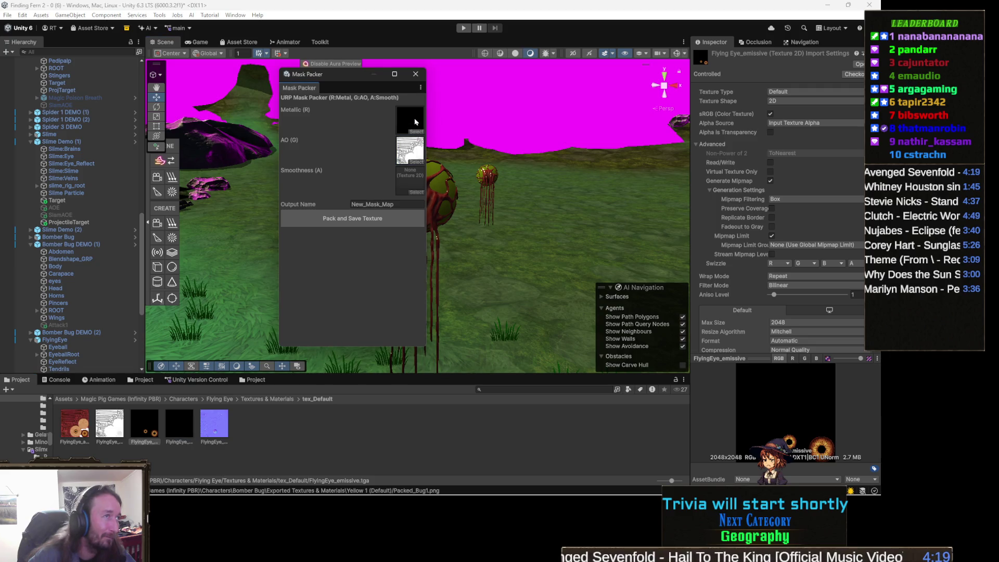
Step: Name the output Packed_Flyer, pack and save the texture, and close the Mask Packer
{"action": "left_click", "coordinate": [360, 219]}
{"action": "type", "text": "Packed_Flyer"}
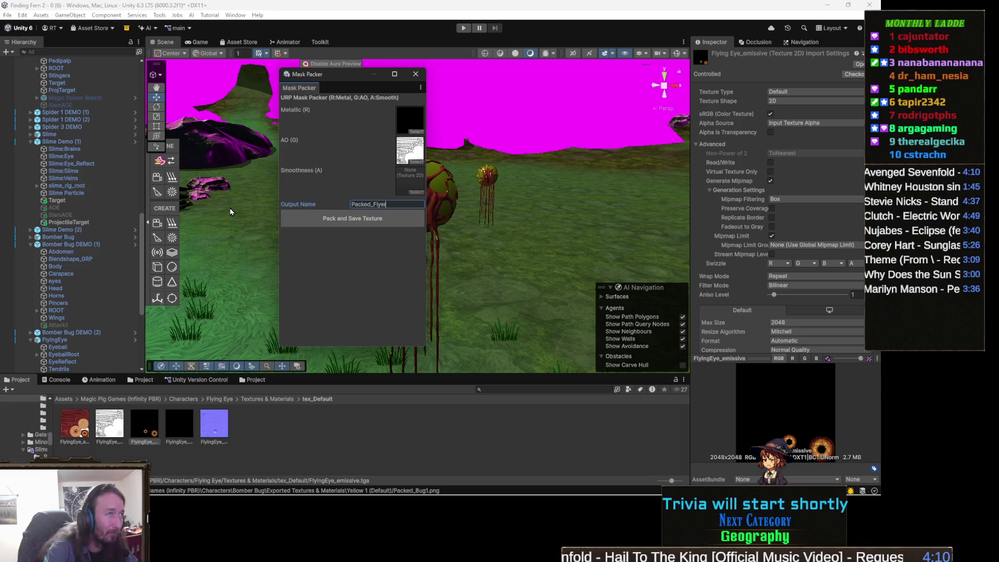
{"action": "left_click", "coordinate": [360, 218]}
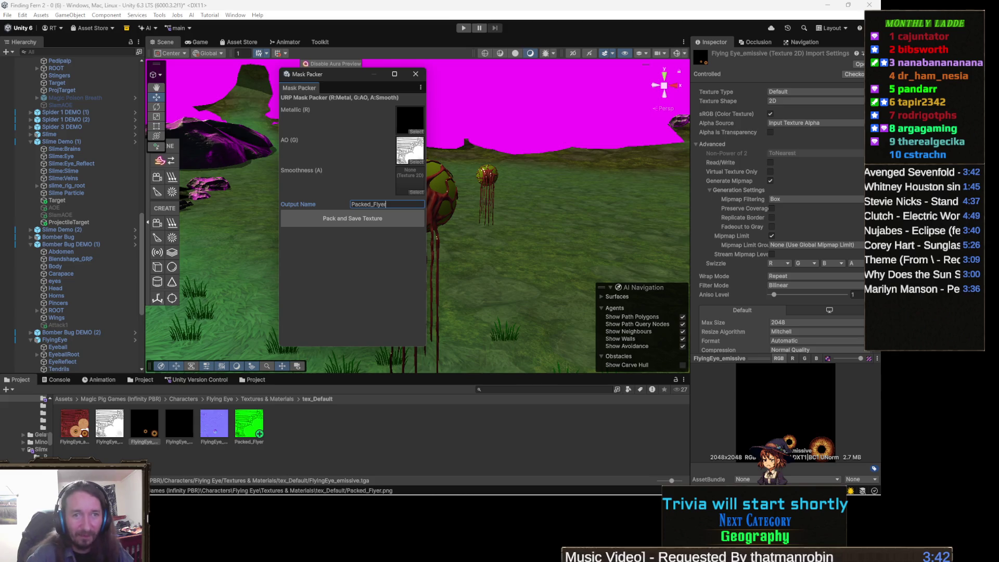
{"action": "key", "text": "Return"}
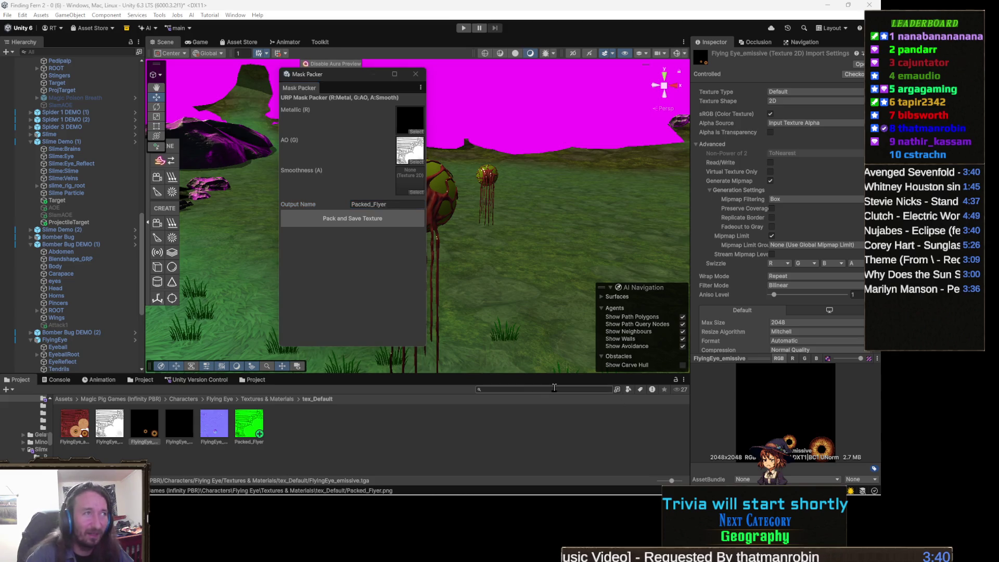
{"action": "left_click", "coordinate": [368, 217]}
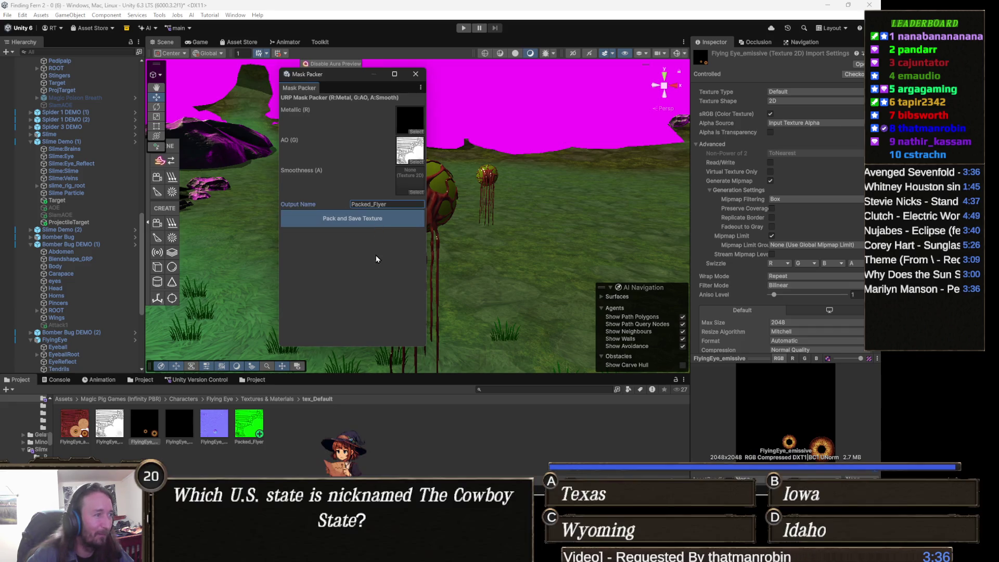
{"action": "left_click", "coordinate": [396, 214]}
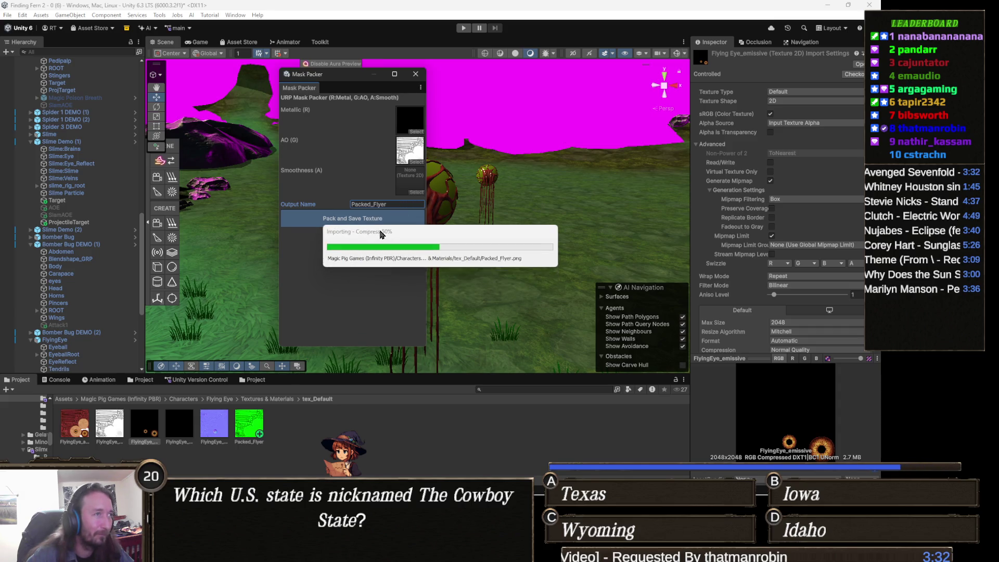
{"action": "left_click", "coordinate": [415, 73]}
Step: Select the flying eye mesh to confirm Packed_Flyer in its Packed slot, then switch to Visual Studio
{"action": "left_click", "coordinate": [423, 205]}
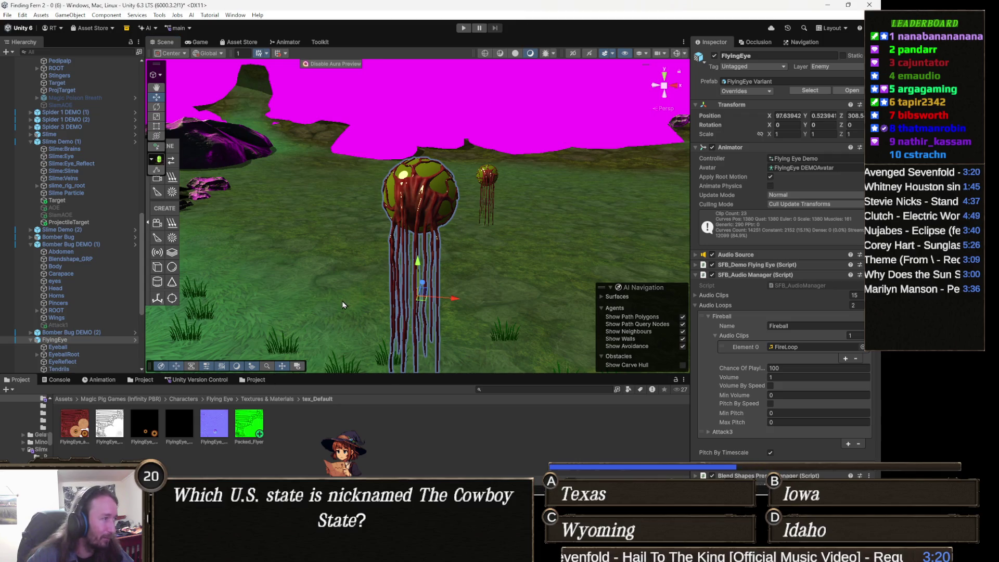
{"action": "left_click", "coordinate": [422, 178]}
{"action": "scroll", "coordinate": [776, 345], "scroll_direction": "down", "scroll_amount": 8}
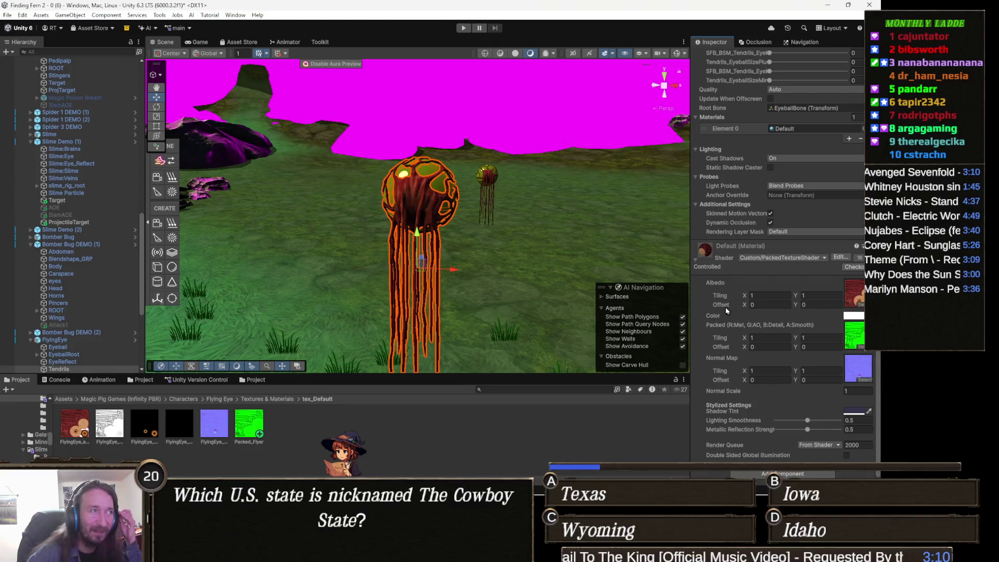
{"action": "mouse_move", "coordinate": [364, 245]}
{"action": "left_mouse_down"}
{"action": "mouse_move", "coordinate": [319, 248]}
{"action": "mouse_move", "coordinate": [369, 271]}
{"action": "left_mouse_up"}
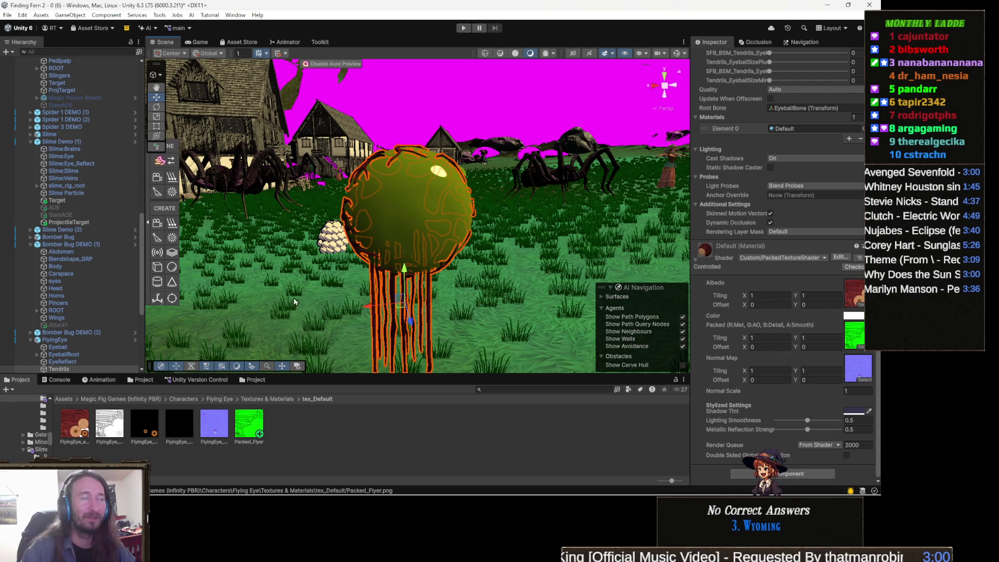
{"action": "mouse_move", "coordinate": [379, 484]}
{"action": "left_click", "coordinate": [427, 485]}
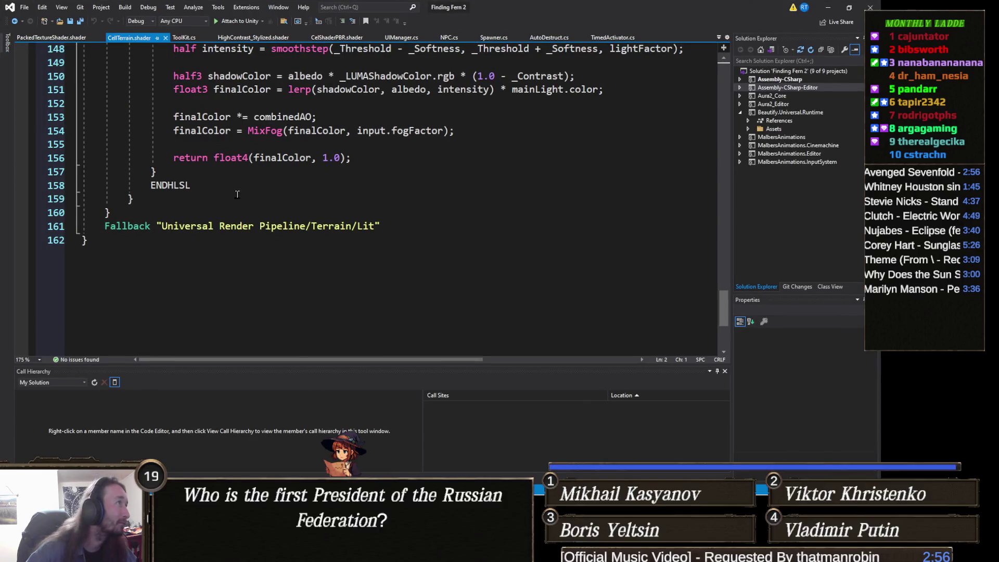
Step: Copy all the existing code from the PackedTextureShader.shader file
{"action": "left_click", "coordinate": [51, 37]}
{"action": "key", "text": "ctrl+a"}
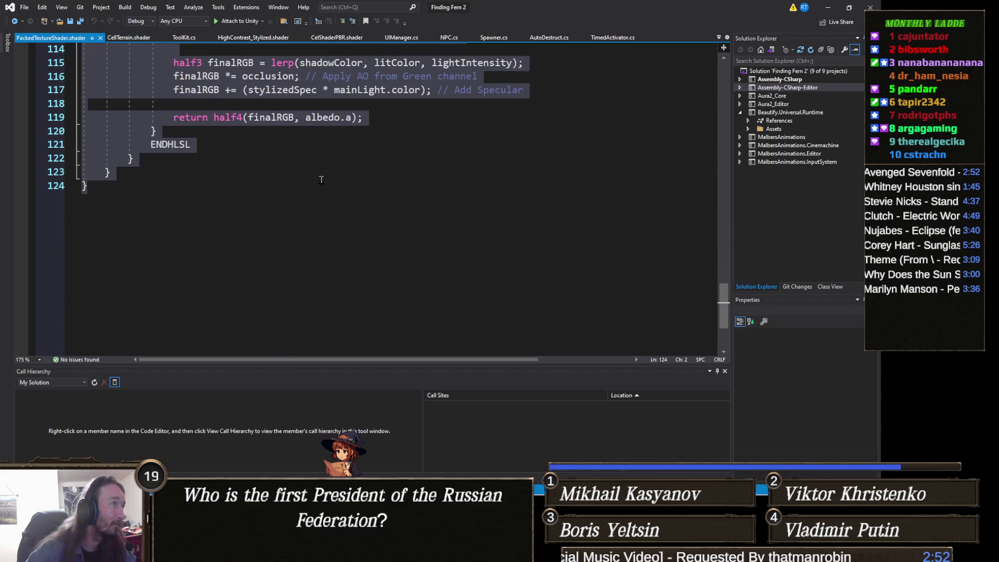
{"action": "scroll", "coordinate": [331, 189], "scroll_direction": "up", "scroll_amount": 2}
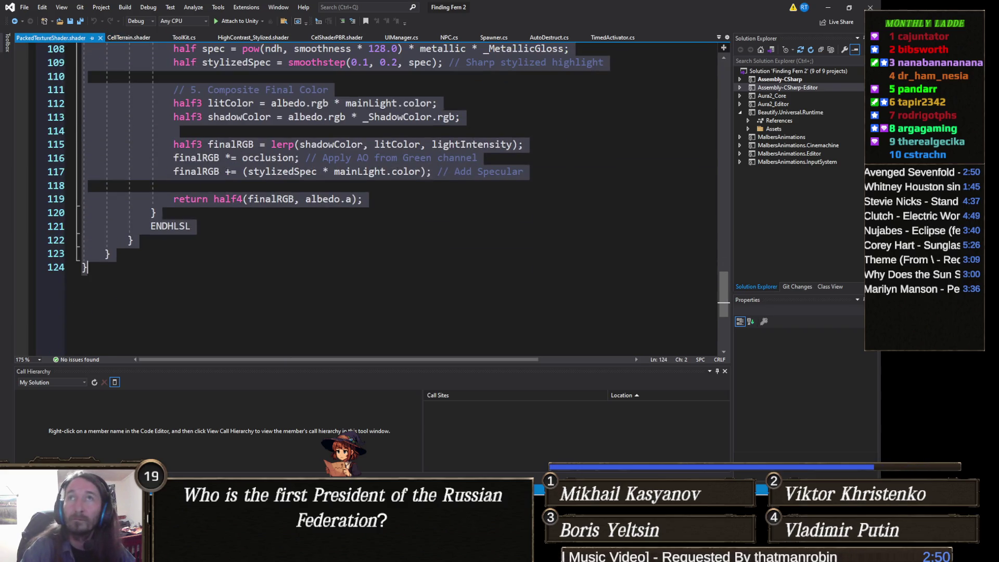
{"action": "key", "text": "alt+Tab"}
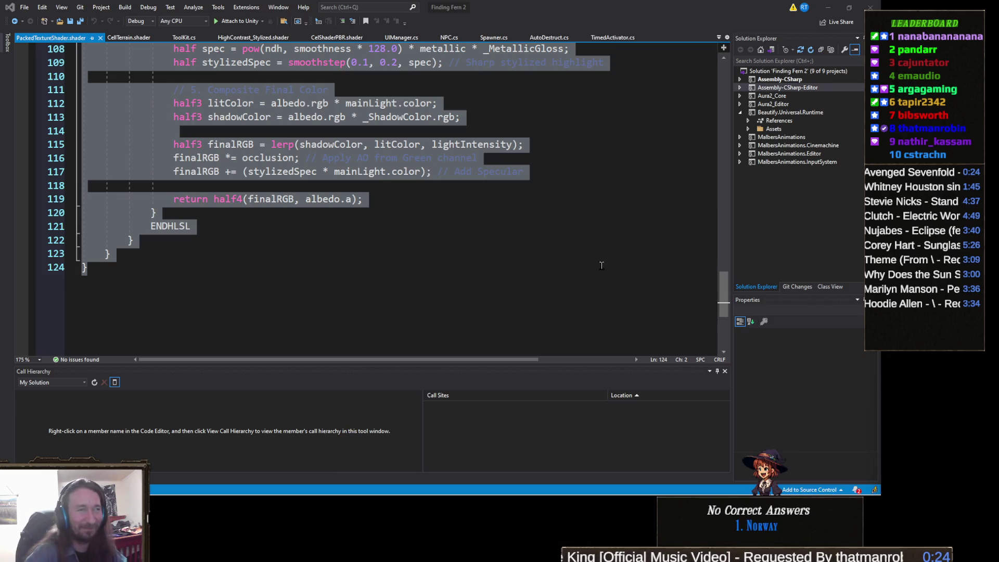
Step: Replace the shader code with the new emissive packed version, save it, and return to Unity
{"action": "left_click", "coordinate": [437, 241]}
{"action": "key", "text": "ctrl+a"}
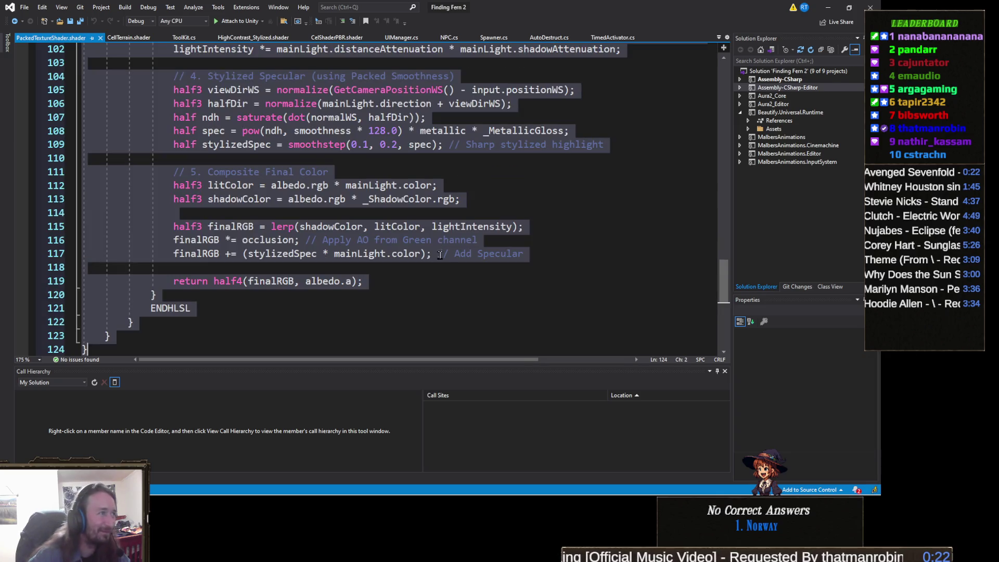
{"action": "key", "text": "ctrl+v"}
{"action": "scroll", "coordinate": [443, 273], "scroll_direction": "up", "scroll_amount": 3}
{"action": "key", "text": "ctrl+s"}
{"action": "left_click", "coordinate": [829, 10]}
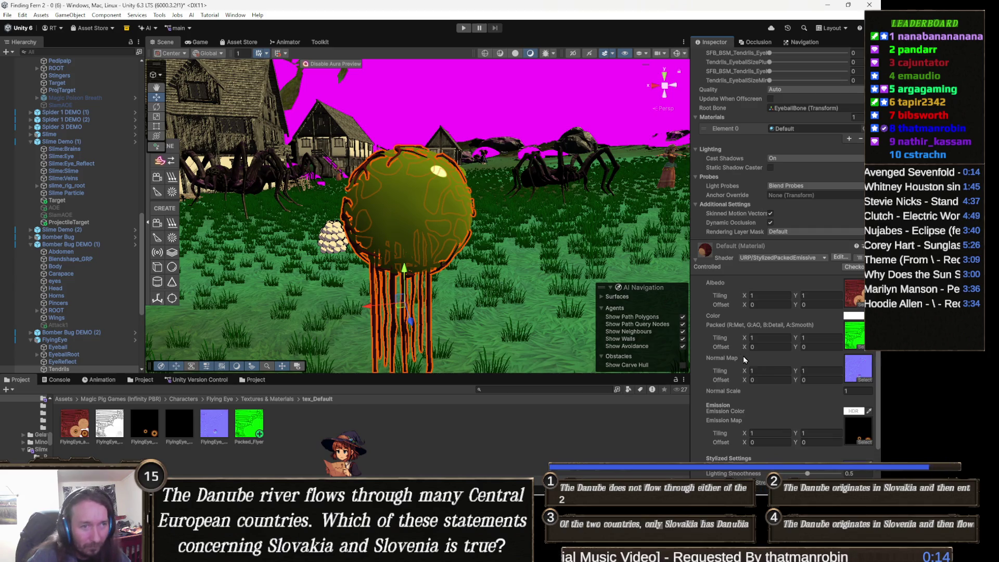
Step: Frame and orbit the Scene view around the eyeball to inspect the StylizedPackedEmissive shading
{"action": "scroll", "coordinate": [770, 377], "scroll_direction": "down", "scroll_amount": 3}
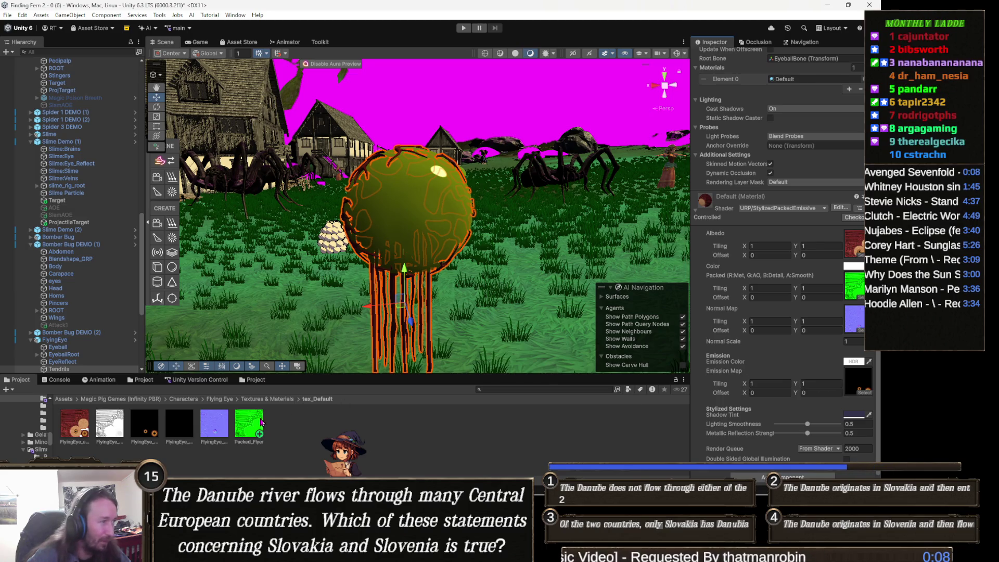
{"action": "left_click_drag", "start_coordinate": [148, 428], "coordinate": [844, 398]}
{"action": "left_click_drag", "start_coordinate": [477, 299], "coordinate": [529, 289]}
{"action": "key", "text": "f"}
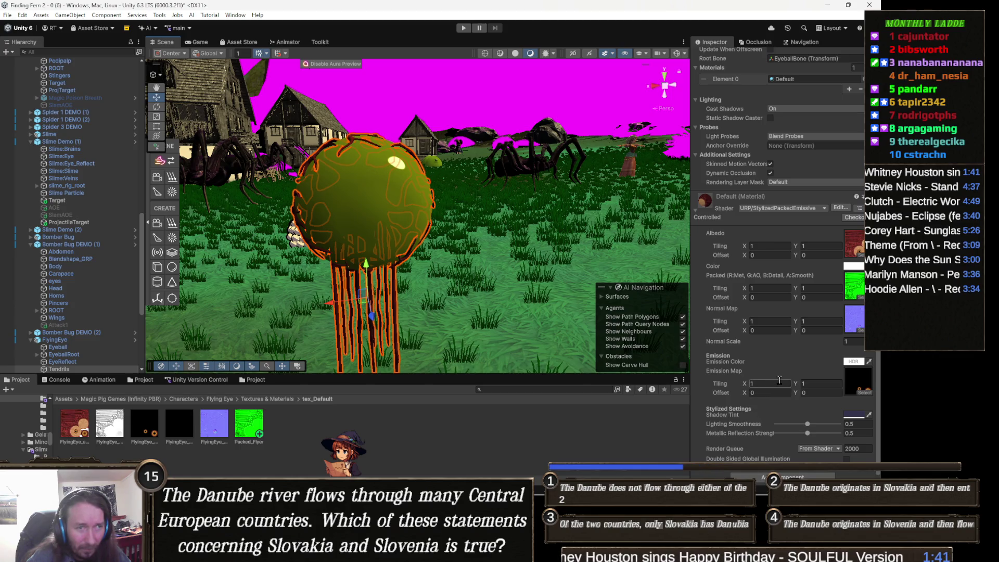
{"action": "mouse_move", "coordinate": [365, 260]}
{"action": "left_mouse_down"}
{"action": "mouse_move", "coordinate": [351, 269]}
{"action": "mouse_move", "coordinate": [372, 280]}
{"action": "mouse_move", "coordinate": [360, 279]}
{"action": "left_mouse_up"}
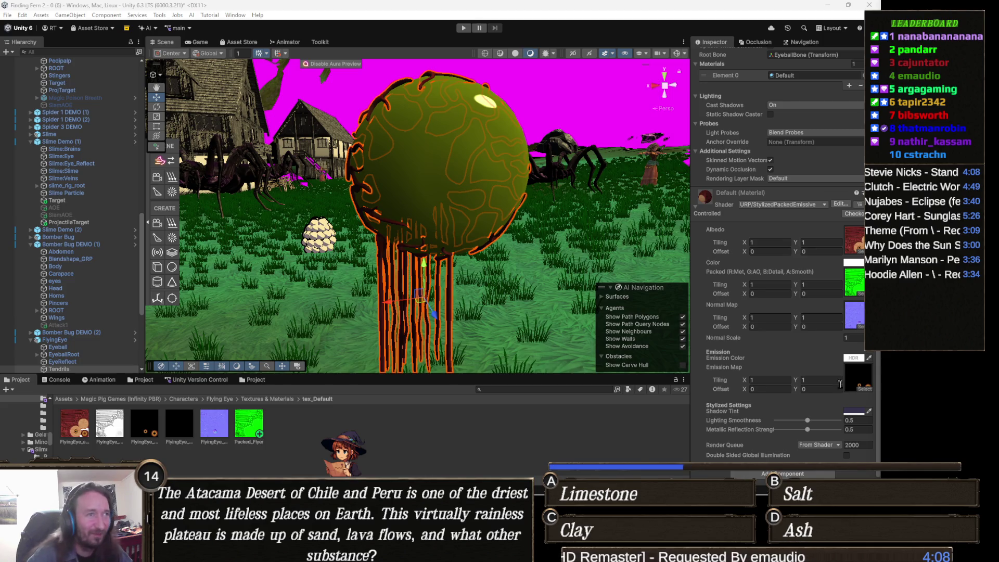
{"action": "left_click_drag", "start_coordinate": [556, 317], "coordinate": [497, 257]}
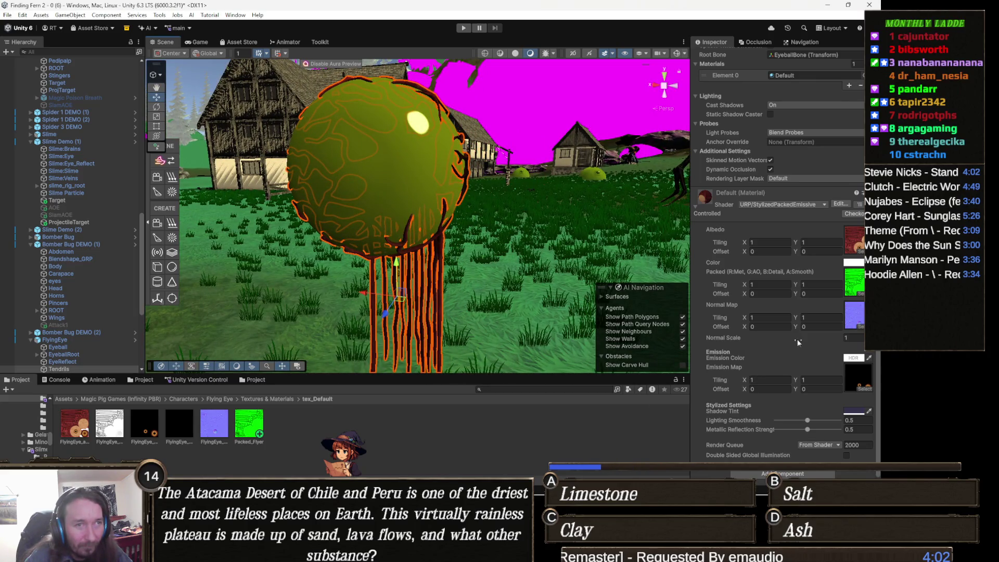
Step: Adjust the emission colour and close the picker, frame the Flying Eye, and show the Console errors
{"action": "left_click", "coordinate": [854, 359]}
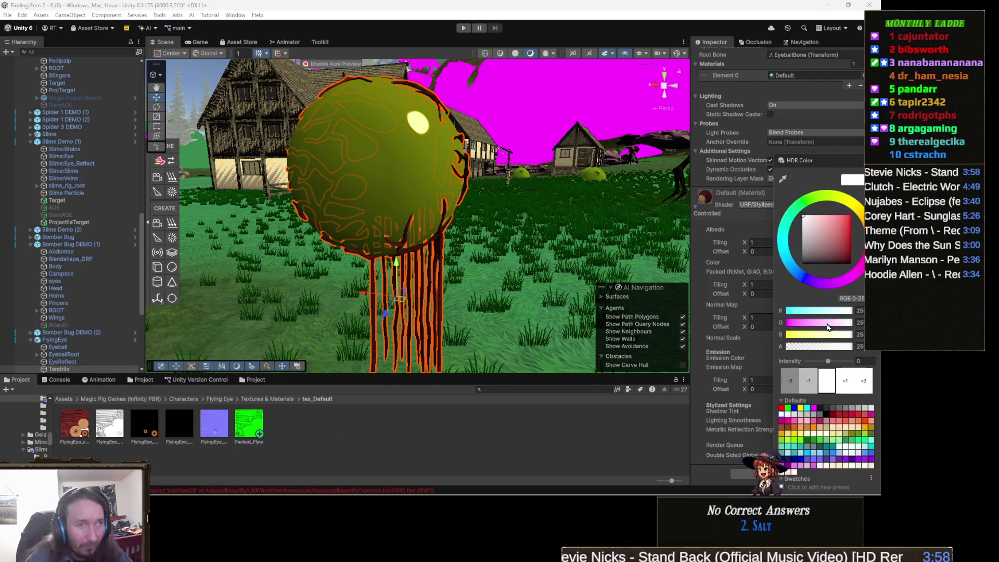
{"action": "left_click", "coordinate": [859, 209]}
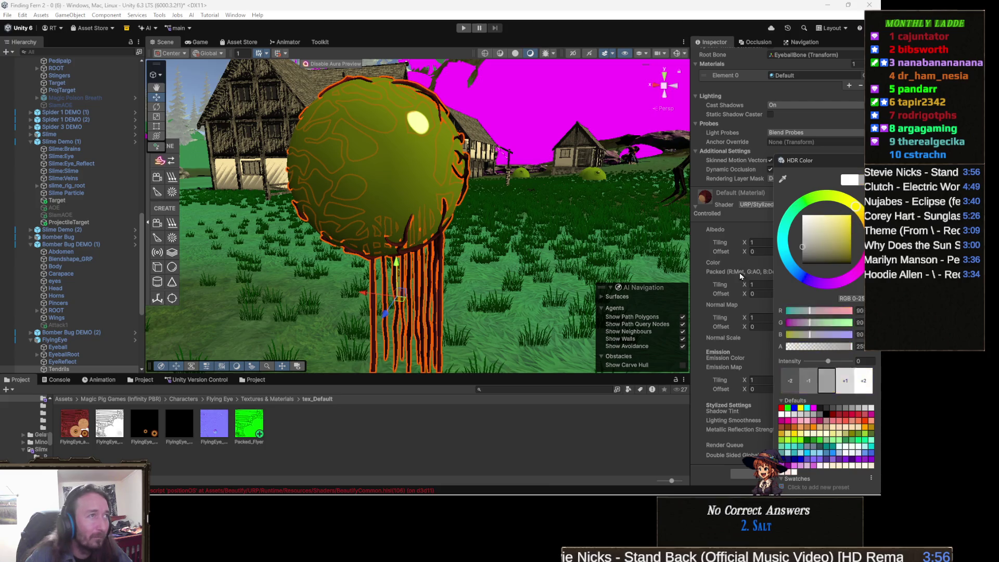
{"action": "left_click", "coordinate": [786, 177]}
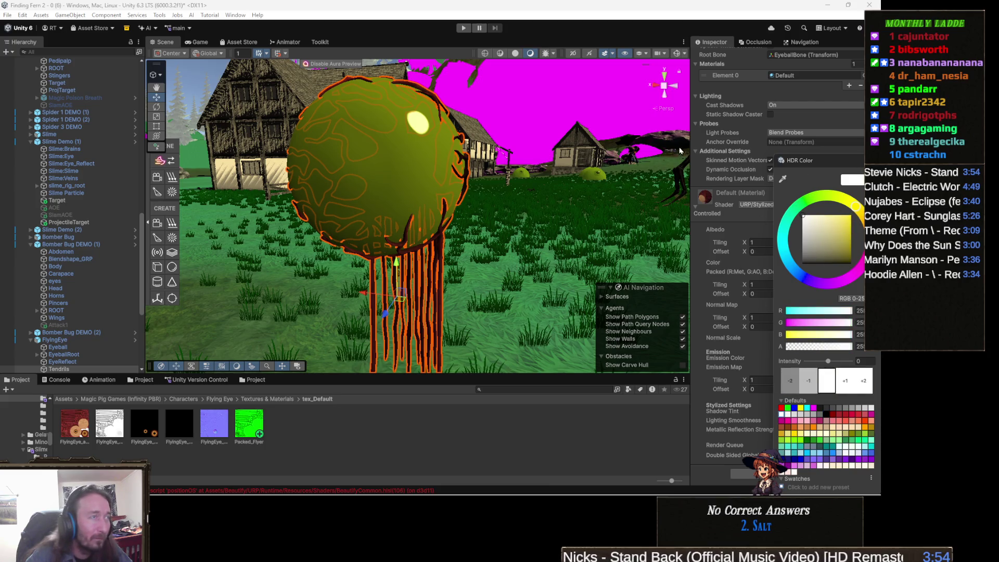
{"action": "left_click", "coordinate": [416, 279]}
{"action": "key", "text": "f"}
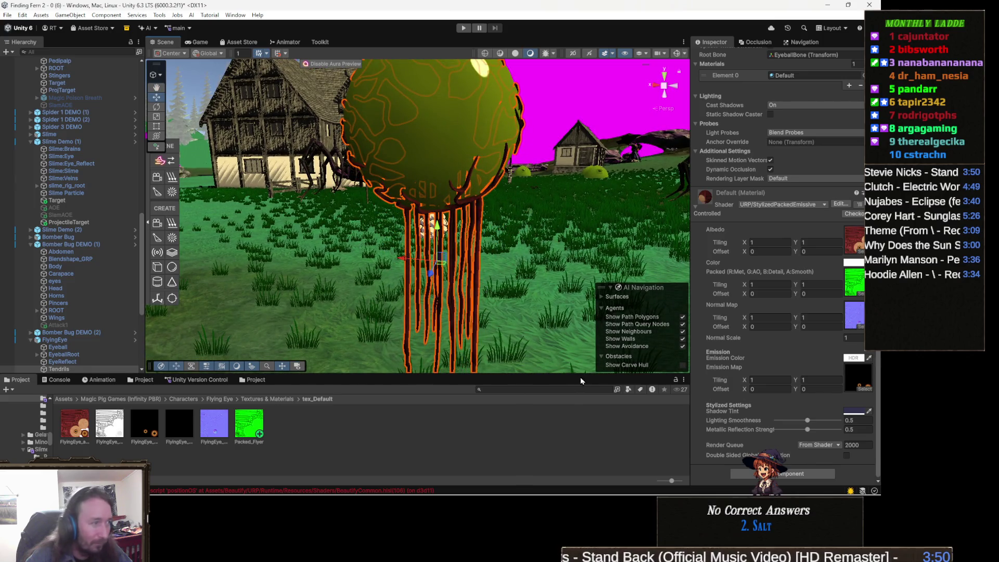
{"action": "left_click", "coordinate": [64, 380]}
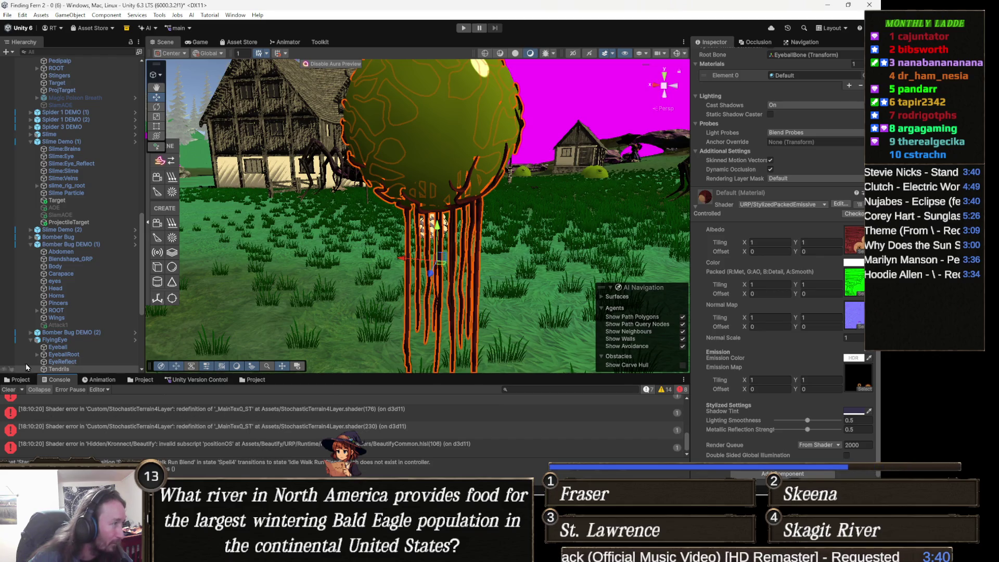
Step: Clear the Console and set the tendrils' Default material Lighting Smoothness to 0.379
{"action": "left_click", "coordinate": [10, 389]}
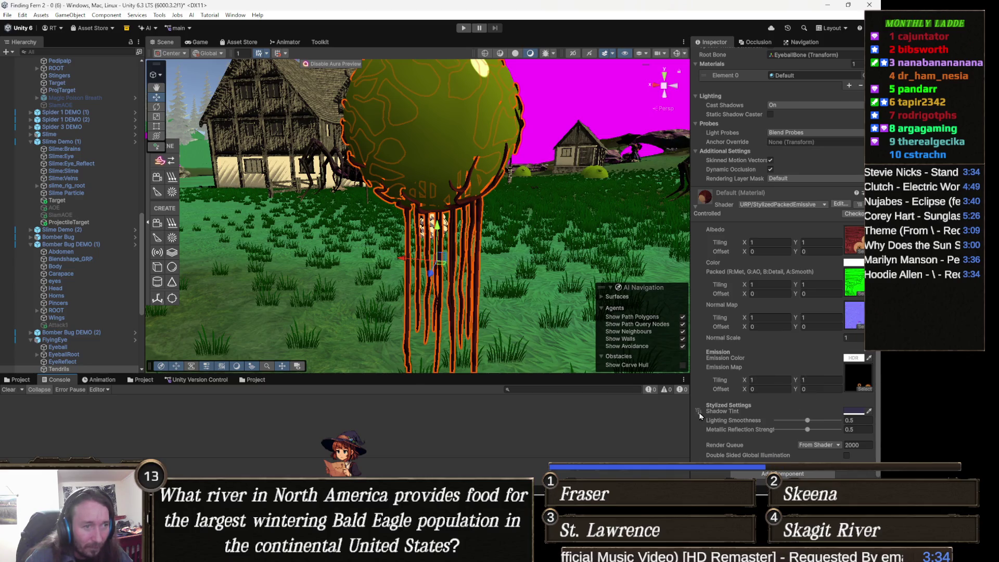
{"action": "mouse_move", "coordinate": [807, 423]}
{"action": "left_mouse_down"}
{"action": "mouse_move", "coordinate": [763, 425]}
{"action": "mouse_move", "coordinate": [765, 434]}
{"action": "mouse_move", "coordinate": [802, 432]}
{"action": "mouse_move", "coordinate": [794, 433]}
{"action": "left_mouse_up"}
{"action": "scroll", "coordinate": [793, 433], "scroll_direction": "up", "scroll_amount": 10}
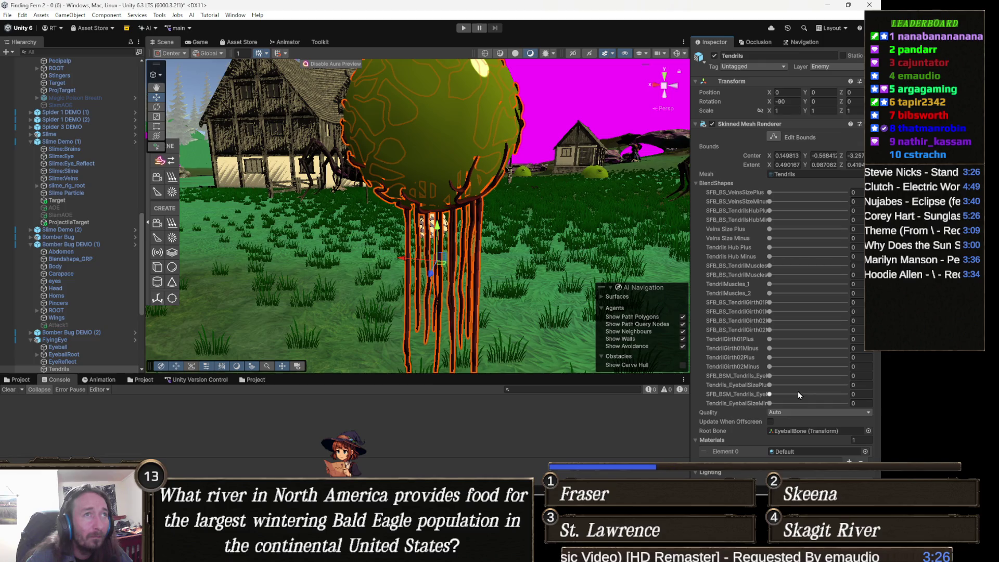
{"action": "scroll", "coordinate": [800, 395], "scroll_direction": "down", "scroll_amount": 10}
{"action": "mouse_move", "coordinate": [796, 423]}
{"action": "left_mouse_down"}
{"action": "mouse_move", "coordinate": [811, 422]}
{"action": "mouse_move", "coordinate": [800, 421]}
{"action": "left_mouse_up"}
Step: Select the EyeReflect object and bring the Flying Eye's tex_Default textures into view
{"action": "mouse_move", "coordinate": [599, 260]}
{"action": "left_mouse_down"}
{"action": "mouse_move", "coordinate": [523, 257]}
{"action": "mouse_move", "coordinate": [523, 291]}
{"action": "left_mouse_up"}
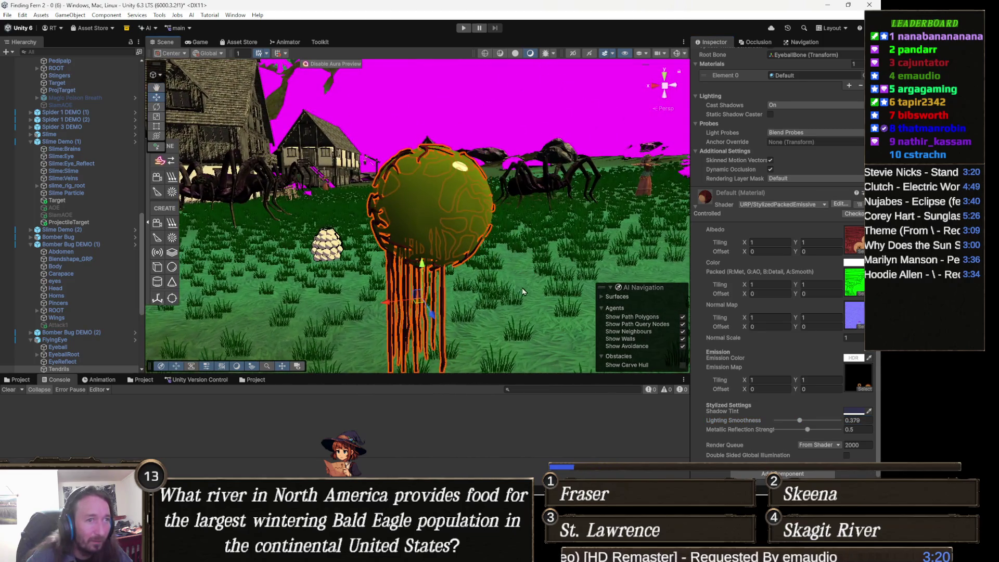
{"action": "left_click", "coordinate": [450, 210]}
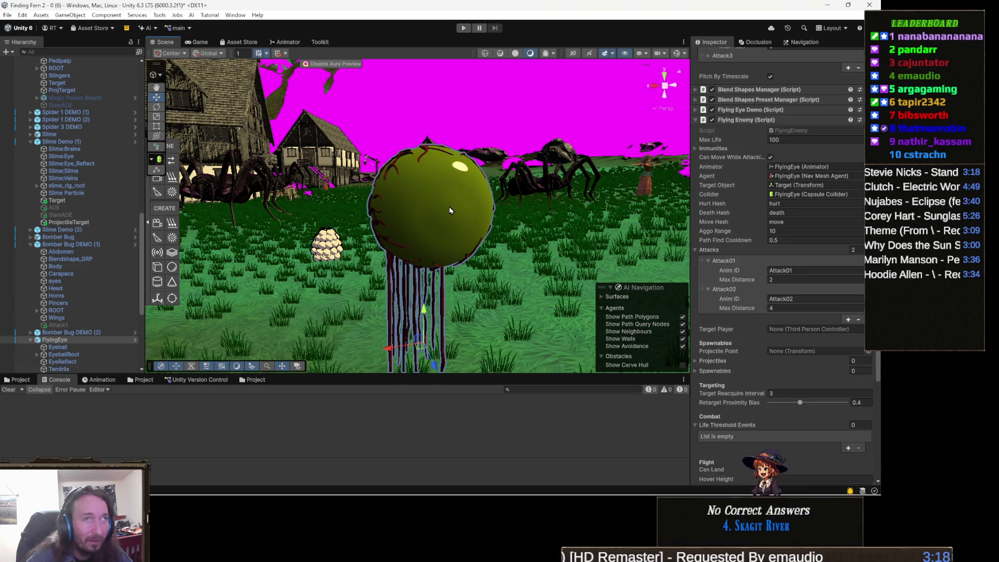
{"action": "left_click", "coordinate": [451, 210]}
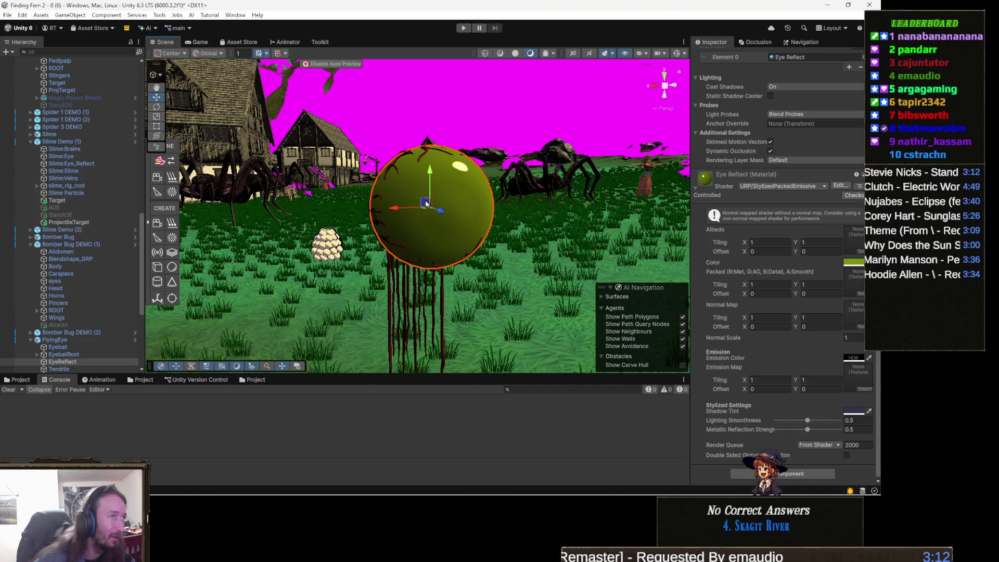
{"action": "scroll", "coordinate": [68, 322], "scroll_direction": "down", "scroll_amount": 3}
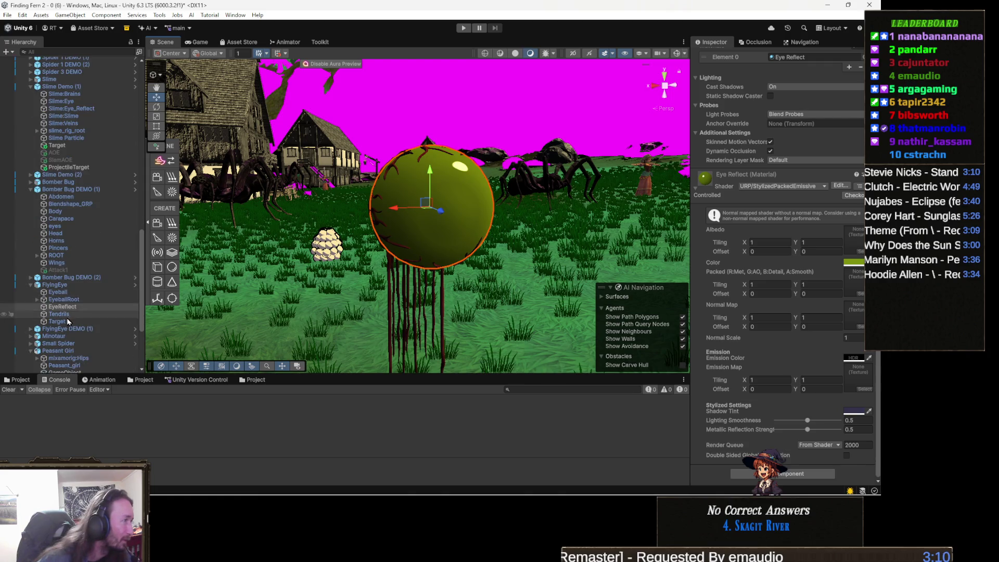
{"action": "left_click", "coordinate": [86, 315]}
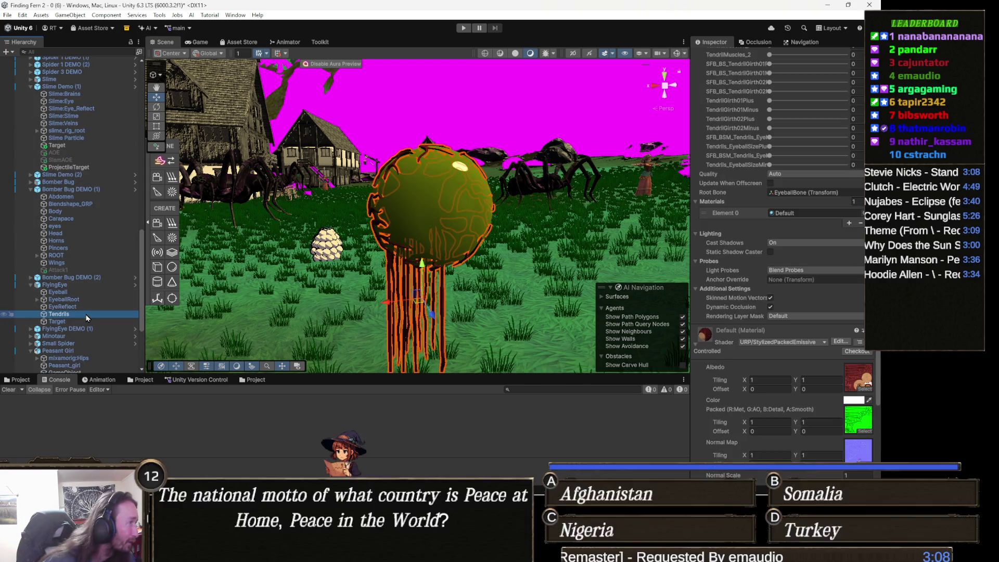
{"action": "key", "text": "Up"}
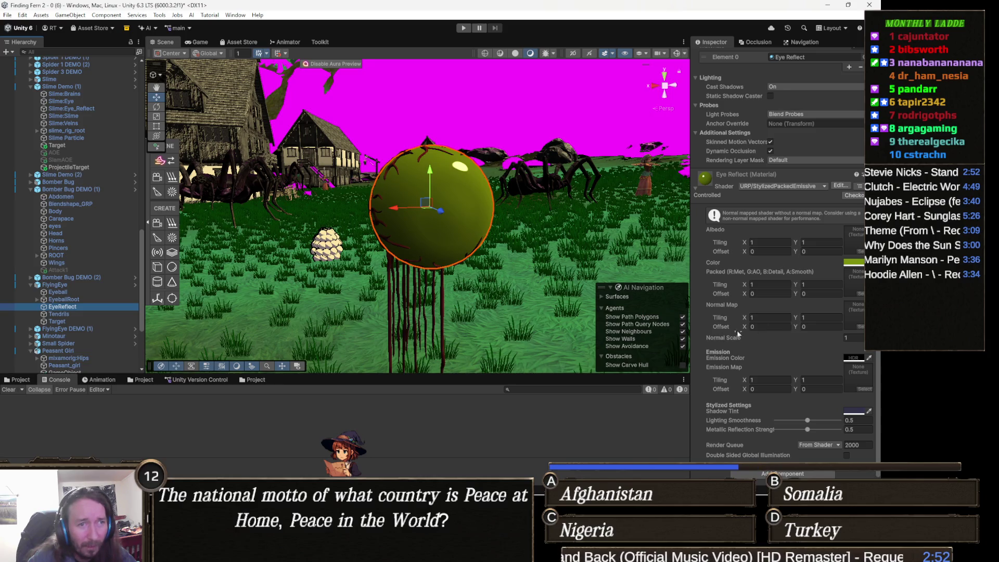
{"action": "left_click", "coordinate": [19, 375]}
{"action": "left_click", "coordinate": [21, 379]}
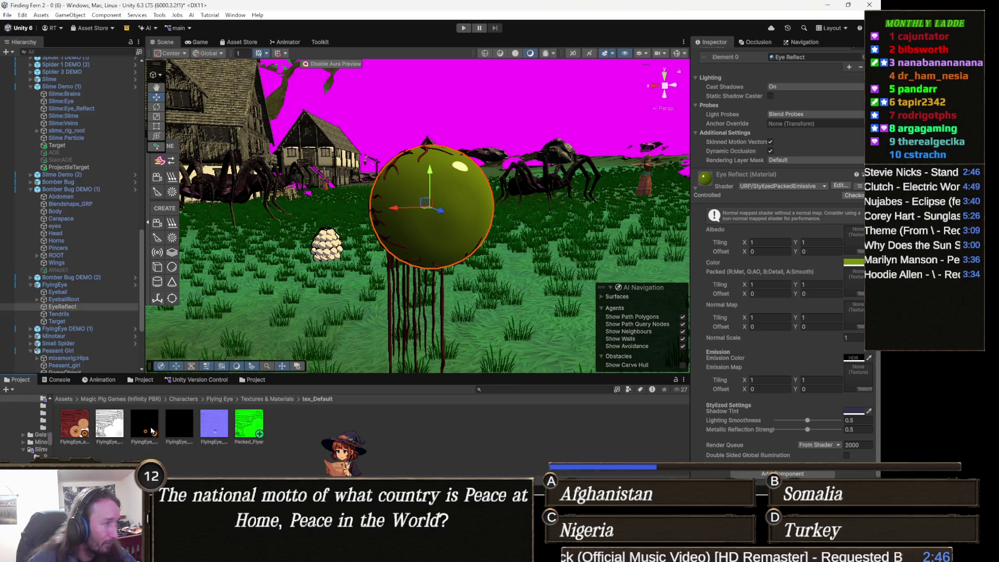
Step: Give Eye Reflect Packed_Flyer as packed map, apply the normal-map Fix Now, and assign red FlyingEye albedo
{"action": "left_click_drag", "start_coordinate": [854, 307], "coordinate": [861, 373]}
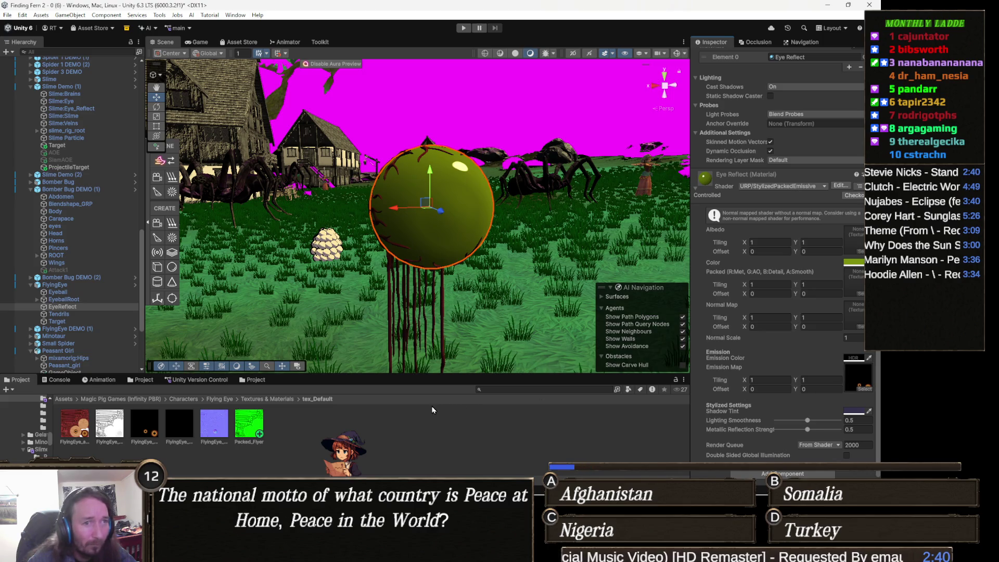
{"action": "mouse_move", "coordinate": [251, 428]}
{"action": "left_mouse_down"}
{"action": "mouse_move", "coordinate": [802, 334]}
{"action": "mouse_move", "coordinate": [853, 284]}
{"action": "mouse_move", "coordinate": [812, 270]}
{"action": "mouse_move", "coordinate": [854, 284]}
{"action": "mouse_move", "coordinate": [857, 323]}
{"action": "left_mouse_up"}
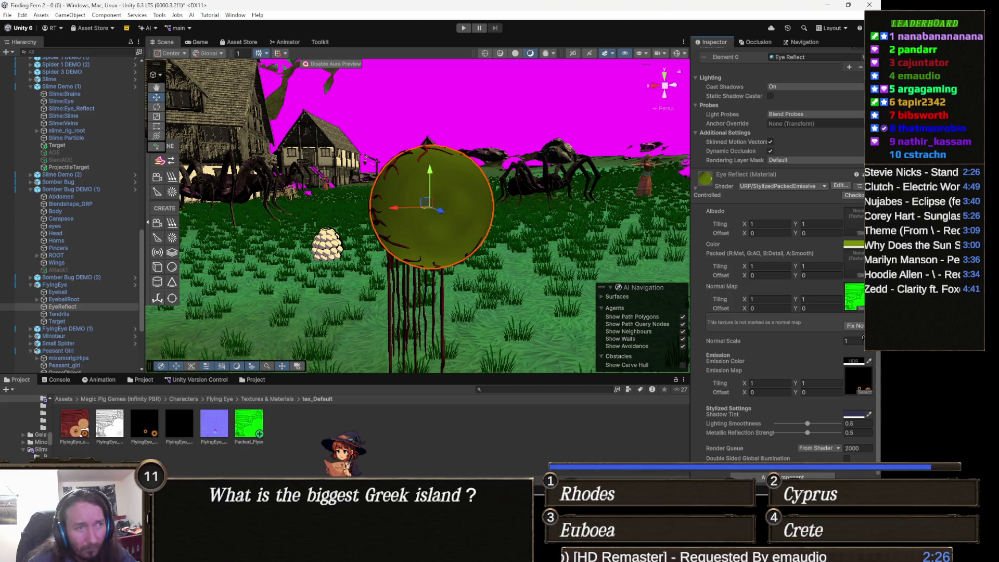
{"action": "left_click", "coordinate": [862, 325]}
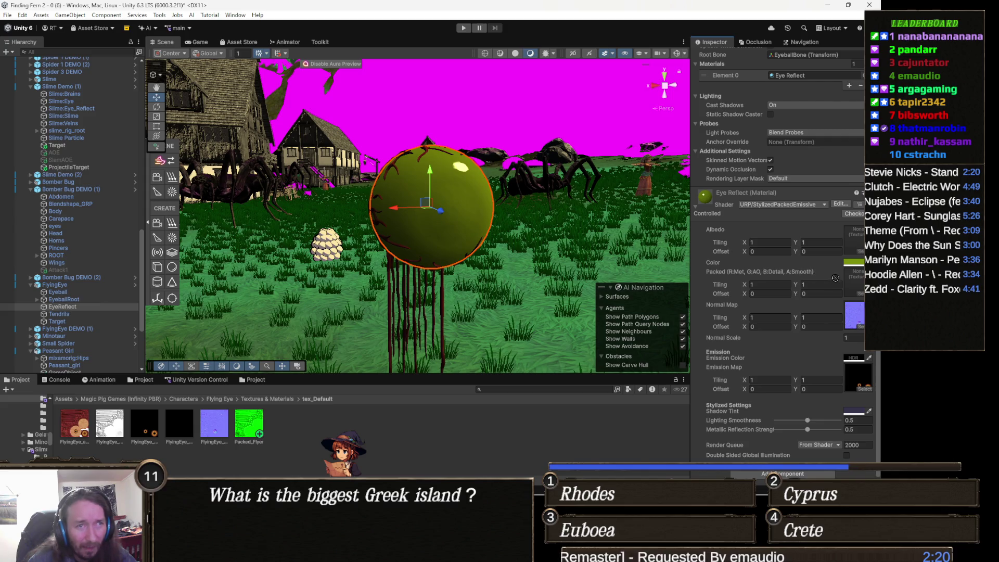
{"action": "left_click_drag", "start_coordinate": [861, 289], "coordinate": [856, 284]}
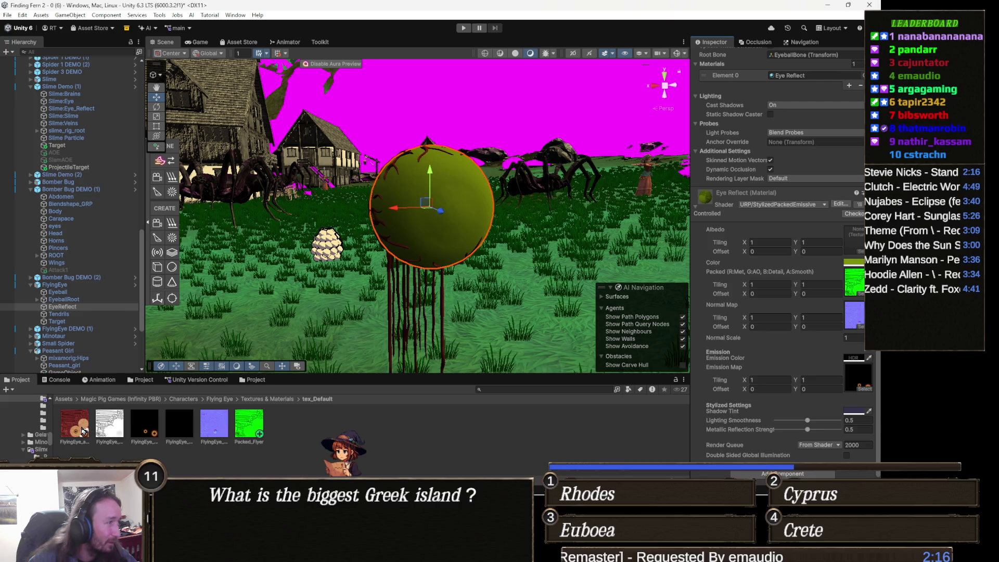
{"action": "mouse_move", "coordinate": [80, 433]}
{"action": "left_mouse_down"}
{"action": "mouse_move", "coordinate": [725, 301]}
{"action": "mouse_move", "coordinate": [857, 241]}
{"action": "left_mouse_up"}
{"action": "mouse_move", "coordinate": [427, 255]}
{"action": "left_mouse_down"}
{"action": "mouse_move", "coordinate": [443, 268]}
{"action": "mouse_move", "coordinate": [663, 296]}
{"action": "mouse_move", "coordinate": [494, 293]}
{"action": "mouse_move", "coordinate": [599, 313]}
{"action": "left_mouse_up"}
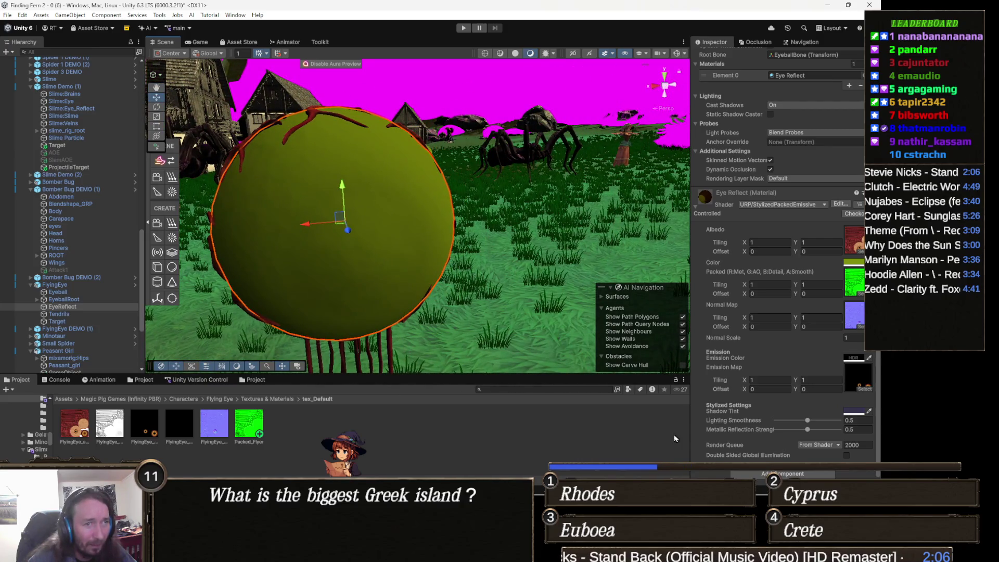
{"action": "left_click", "coordinate": [853, 358]}
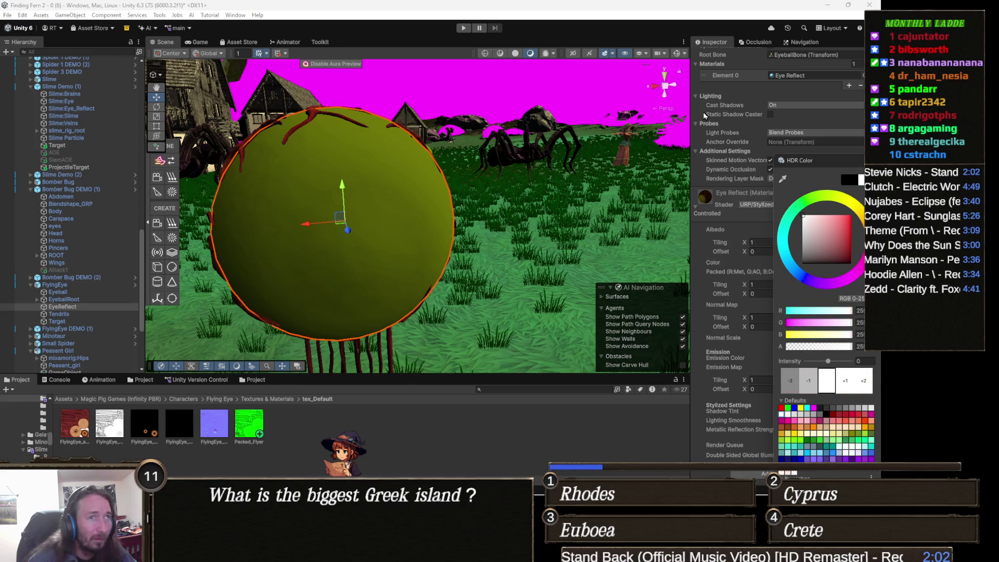
{"action": "mouse_move", "coordinate": [385, 209]}
{"action": "left_mouse_down"}
{"action": "mouse_move", "coordinate": [365, 212]}
{"action": "mouse_move", "coordinate": [603, 231]}
{"action": "left_mouse_up"}
{"action": "key", "text": "f"}
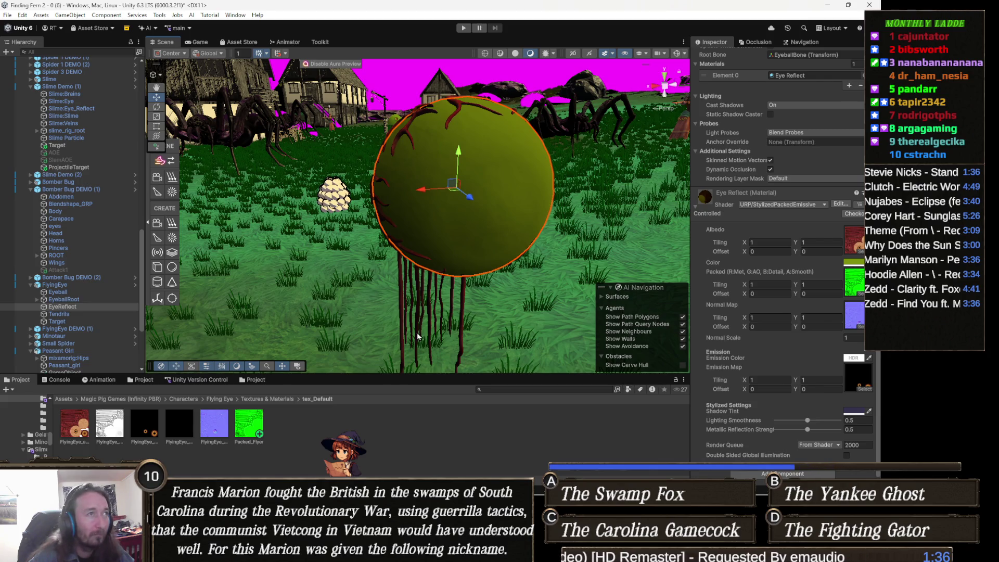
Step: Set Eye Reflect's Lighting Smoothness to 0.292 and Metallic Reflection Strength to 0.46
{"action": "left_click_drag", "start_coordinate": [300, 247], "coordinate": [234, 219]}
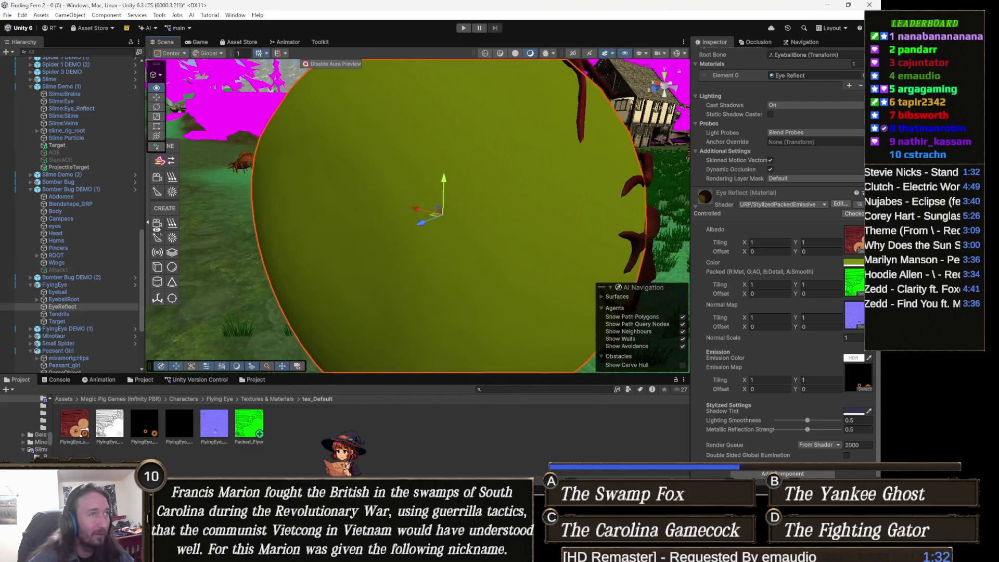
{"action": "scroll", "coordinate": [260, 229], "scroll_direction": "down", "scroll_amount": 10}
{"action": "left_click_drag", "start_coordinate": [292, 234], "coordinate": [350, 235]}
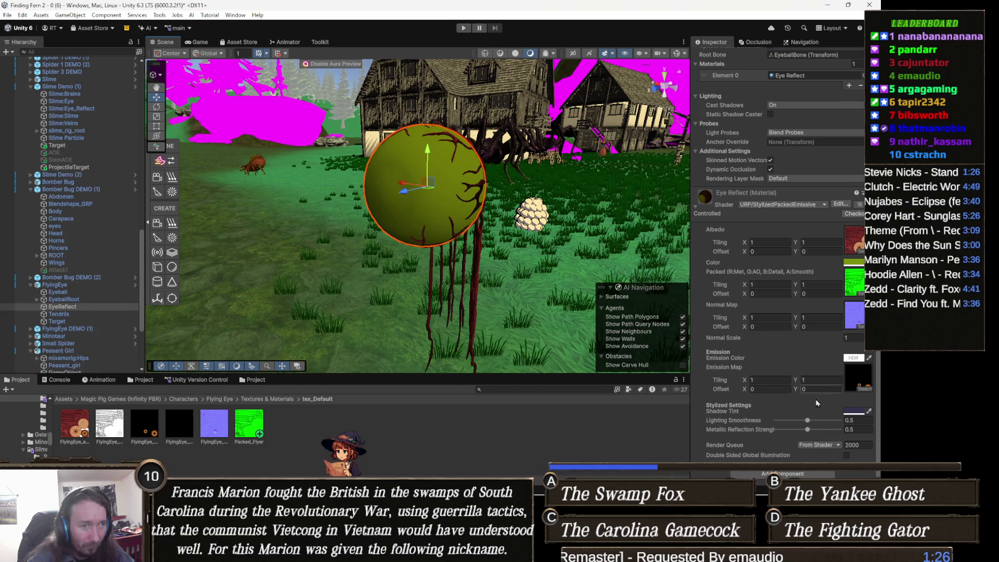
{"action": "mouse_move", "coordinate": [807, 420]}
{"action": "left_mouse_down"}
{"action": "mouse_move", "coordinate": [829, 420]}
{"action": "mouse_move", "coordinate": [799, 446]}
{"action": "mouse_move", "coordinate": [806, 429]}
{"action": "mouse_move", "coordinate": [791, 431]}
{"action": "mouse_move", "coordinate": [817, 430]}
{"action": "mouse_move", "coordinate": [805, 429]}
{"action": "left_mouse_up"}
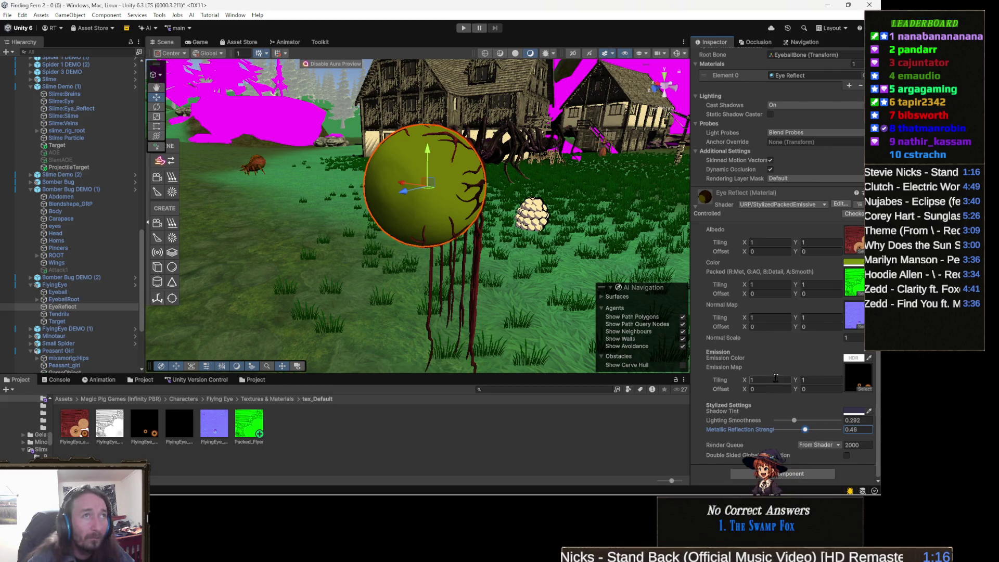
{"action": "scroll", "coordinate": [791, 386], "scroll_direction": "up", "scroll_amount": 6}
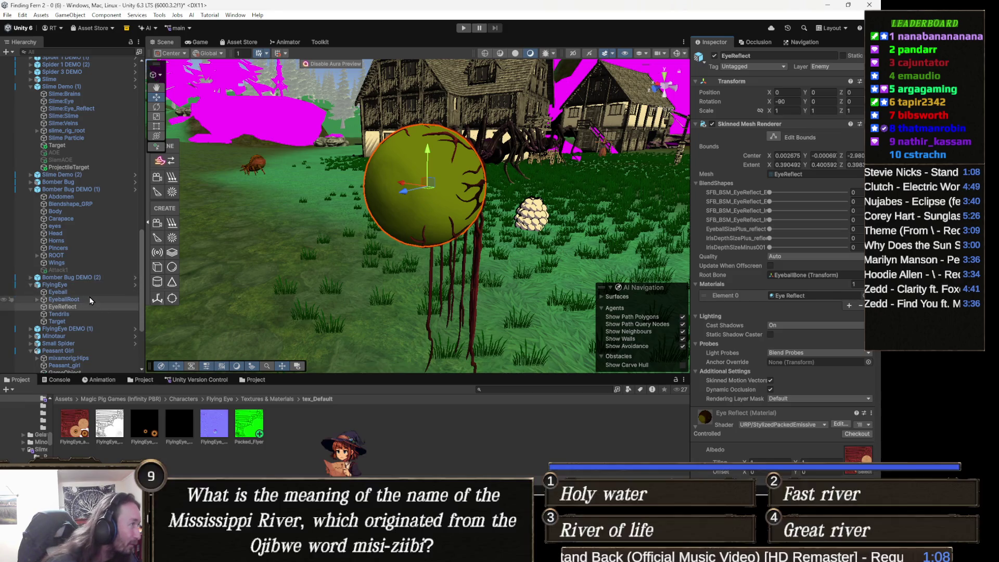
{"action": "left_click", "coordinate": [90, 301]}
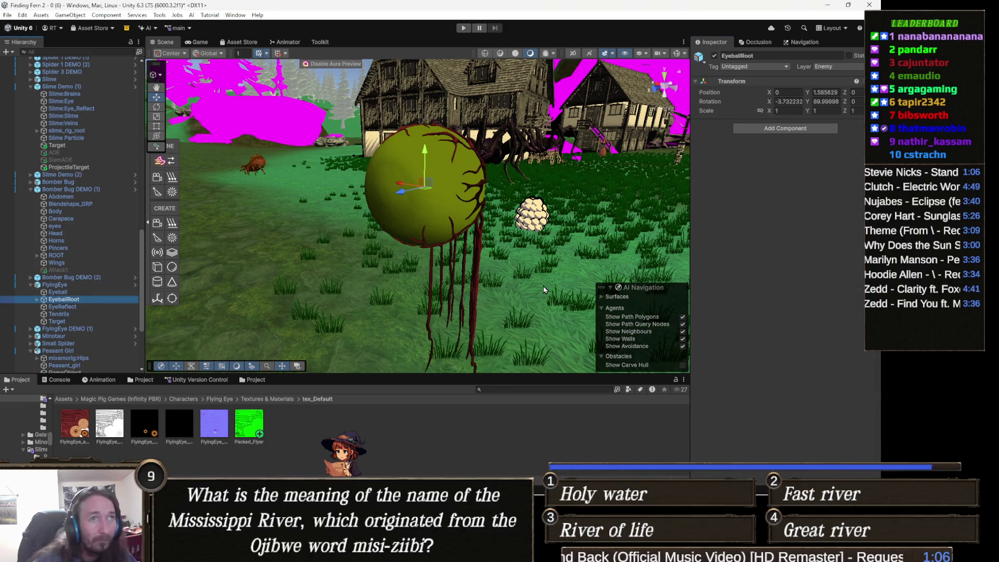
Step: Select the Eyeball mesh, bring up its Default material settings, then open Task Manager
{"action": "key", "text": "Up"}
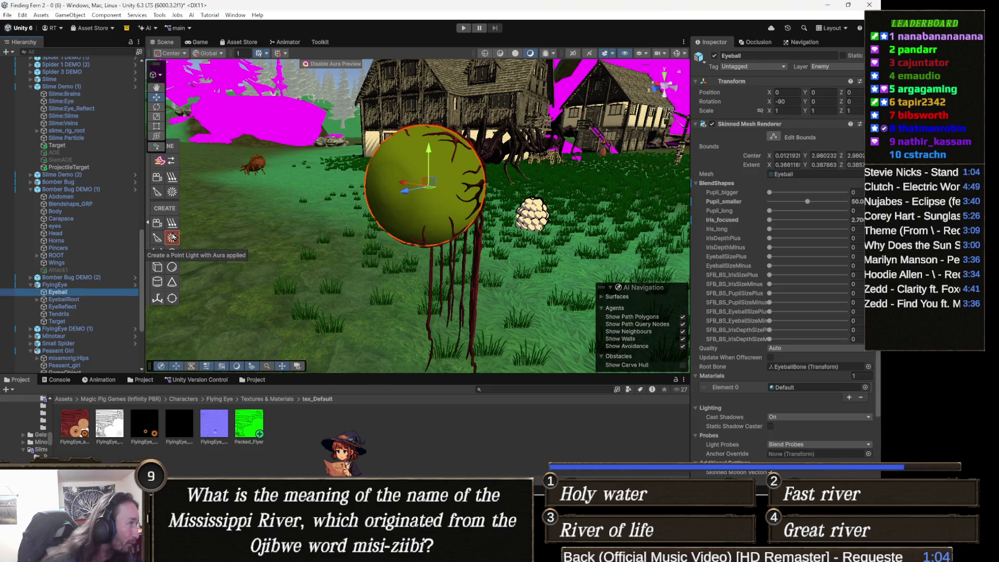
{"action": "scroll", "coordinate": [800, 305], "scroll_direction": "down", "scroll_amount": 10}
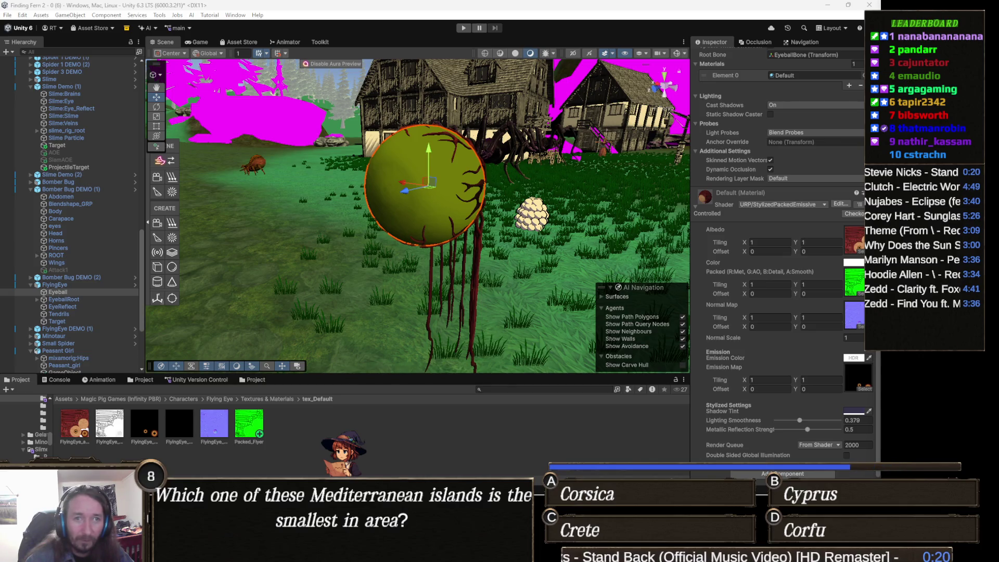
{"action": "key", "text": "ctrl+shift+Escape"}
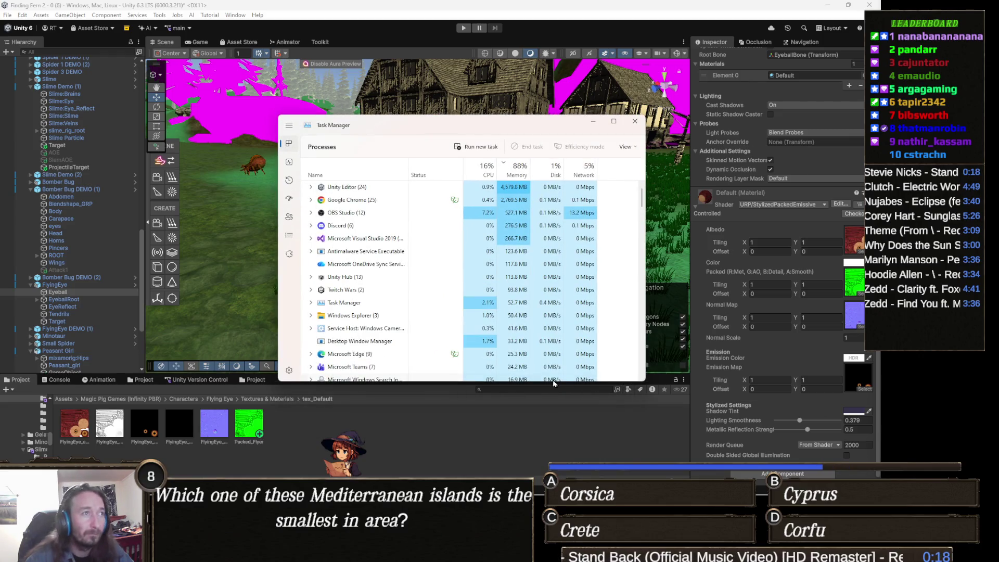
Step: Close Task Manager and select the FlyingEye enemy in the Scene view
{"action": "left_click", "coordinate": [452, 417]}
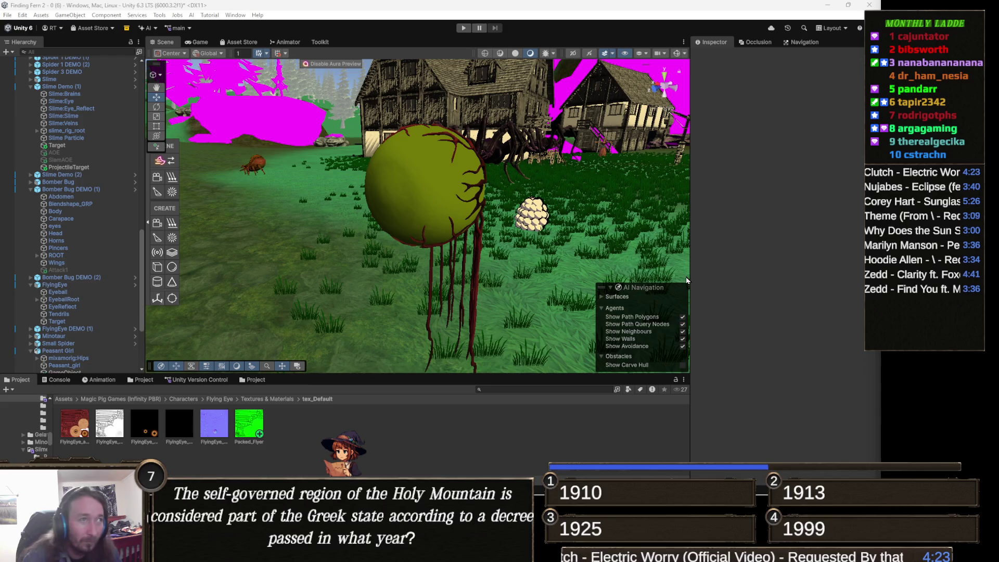
{"action": "left_click", "coordinate": [441, 197]}
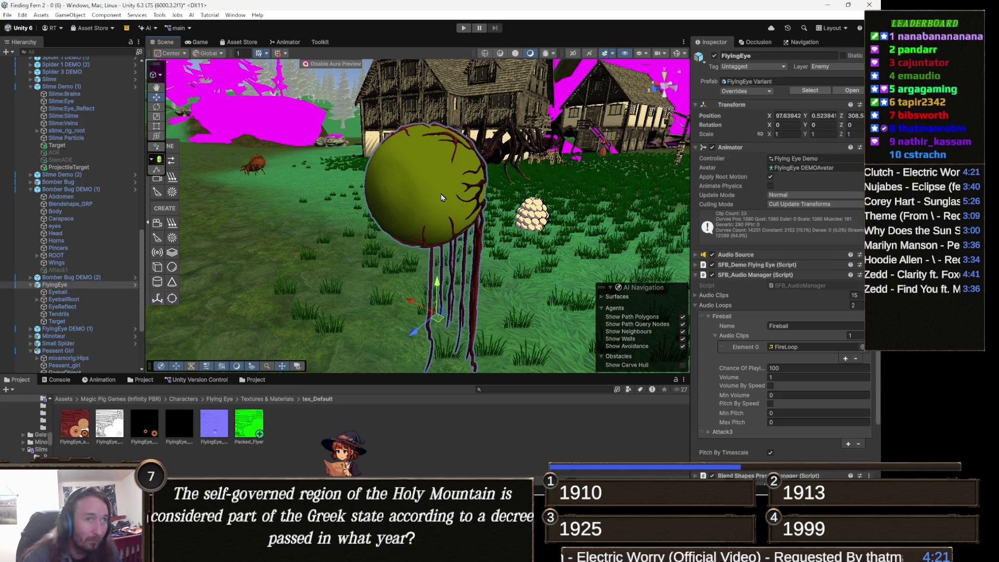
{"action": "left_click", "coordinate": [442, 198]}
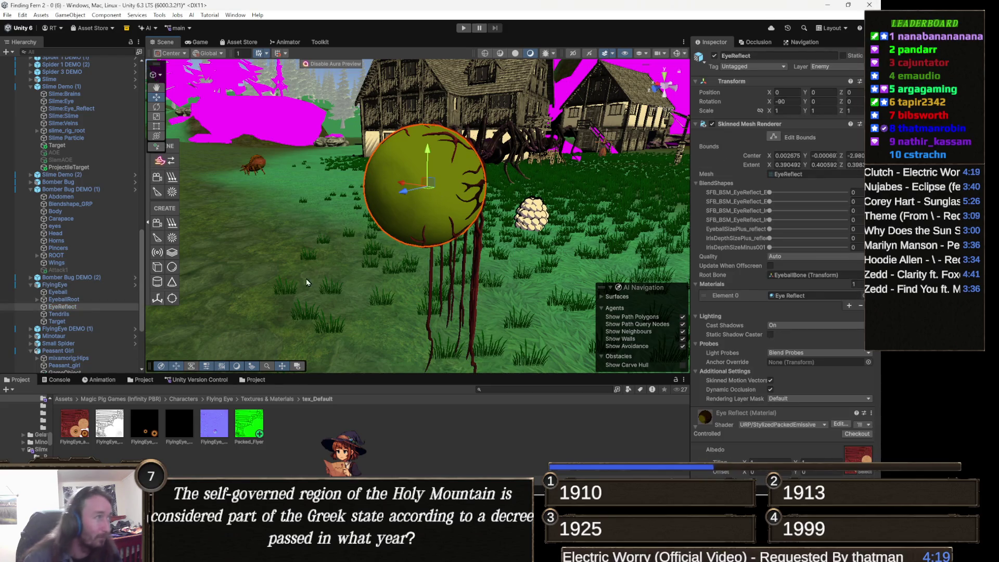
{"action": "left_click", "coordinate": [76, 294]}
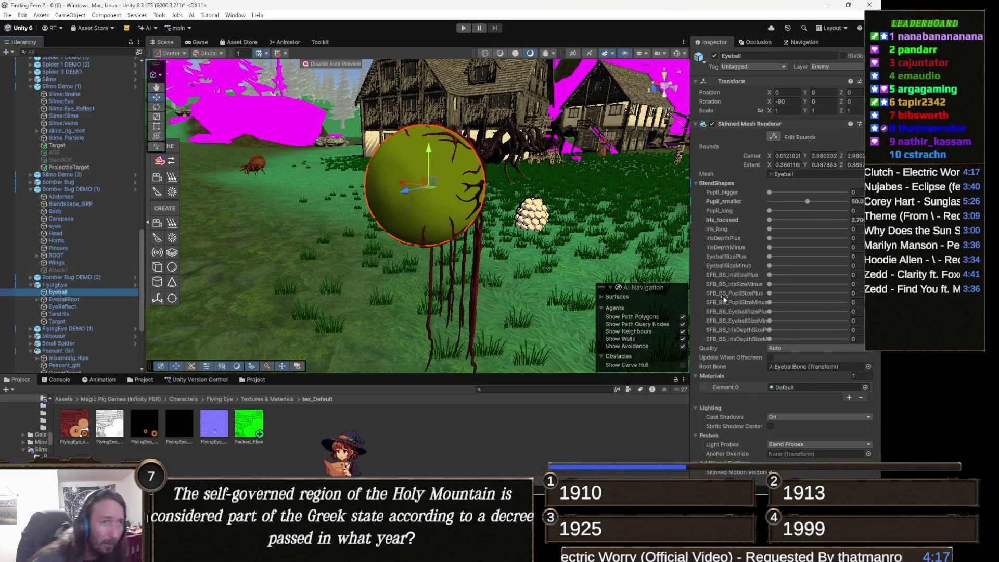
{"action": "scroll", "coordinate": [807, 320], "scroll_direction": "down", "scroll_amount": 5}
{"action": "scroll", "coordinate": [800, 326], "scroll_direction": "down", "scroll_amount": 5}
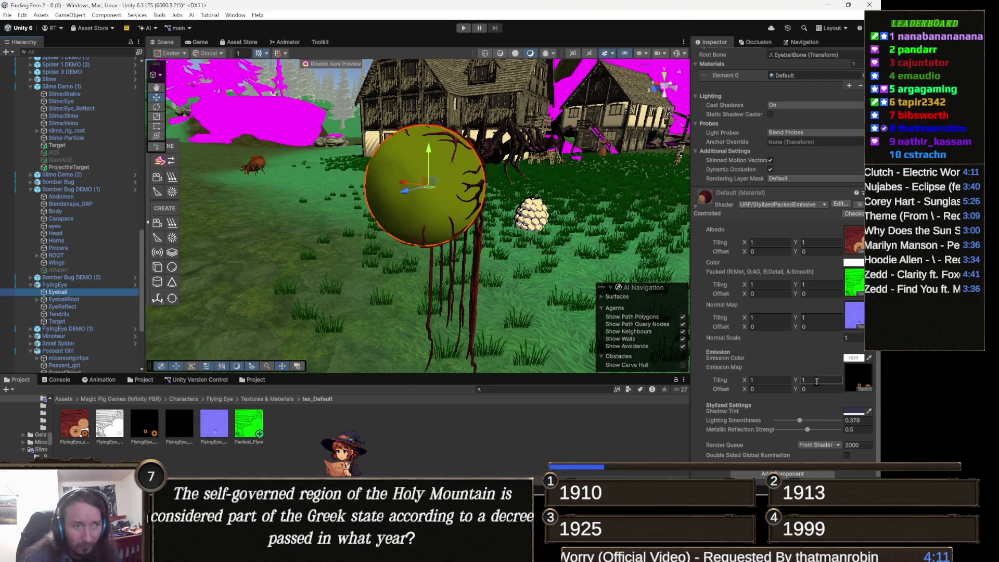
{"action": "left_click", "coordinate": [855, 359]}
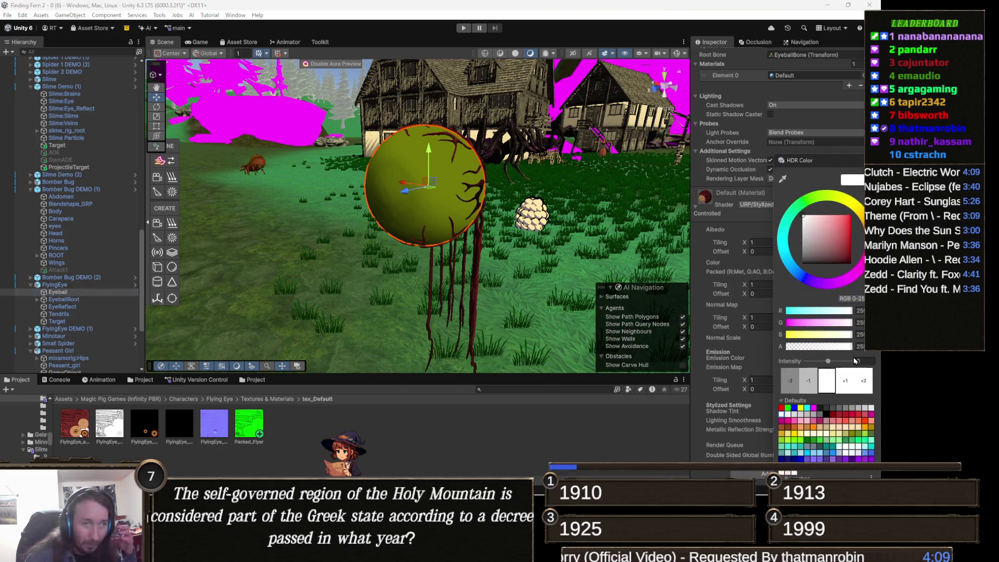
{"action": "left_click", "coordinate": [864, 389]}
{"action": "left_click", "coordinate": [865, 390]}
{"action": "left_click", "coordinate": [864, 390]}
{"action": "left_click", "coordinate": [864, 389]}
{"action": "left_click", "coordinate": [864, 389]}
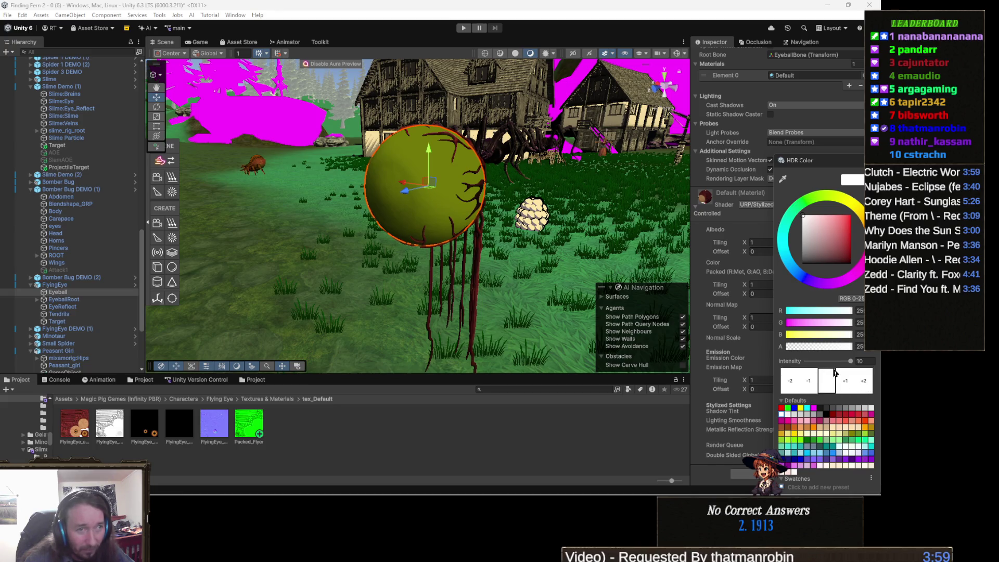
{"action": "mouse_move", "coordinate": [850, 361]}
{"action": "left_mouse_down"}
{"action": "mouse_move", "coordinate": [833, 361]}
{"action": "mouse_move", "coordinate": [884, 371]}
{"action": "left_mouse_up"}
{"action": "key", "text": "Escape"}
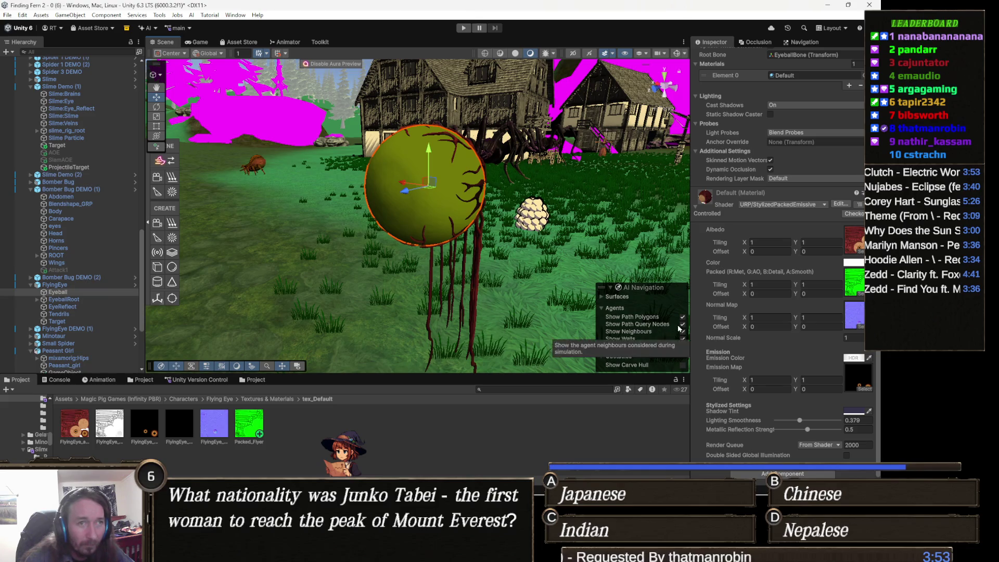
{"action": "left_click", "coordinate": [860, 377]}
{"action": "key", "text": "Delete"}
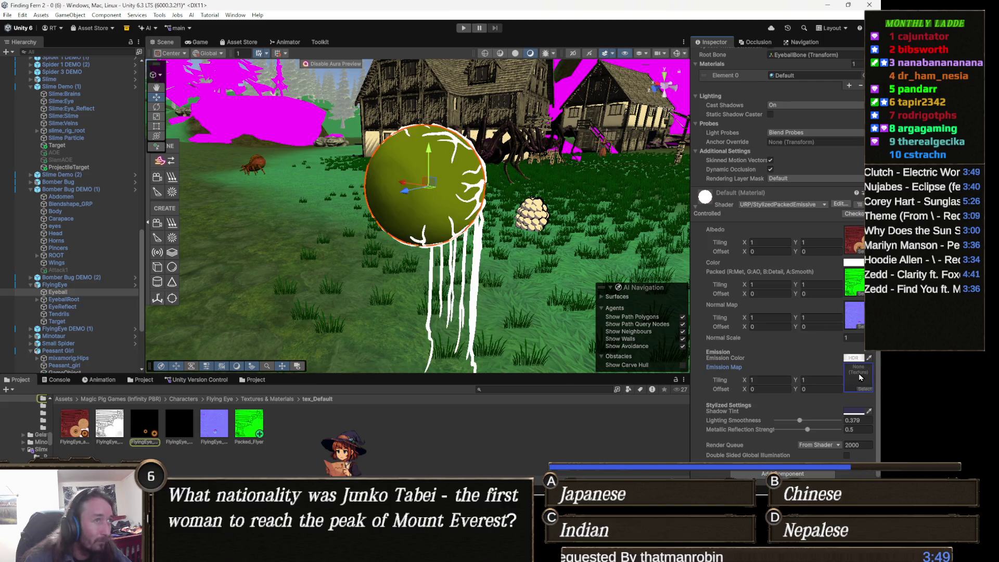
{"action": "key", "text": "ctrl+z"}
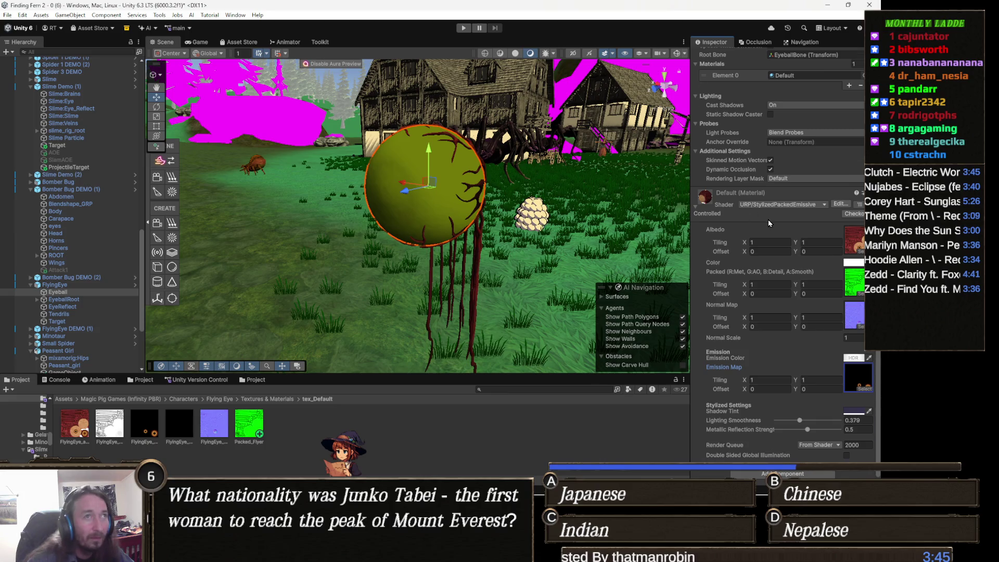
{"action": "scroll", "coordinate": [766, 217], "scroll_direction": "up", "scroll_amount": 10}
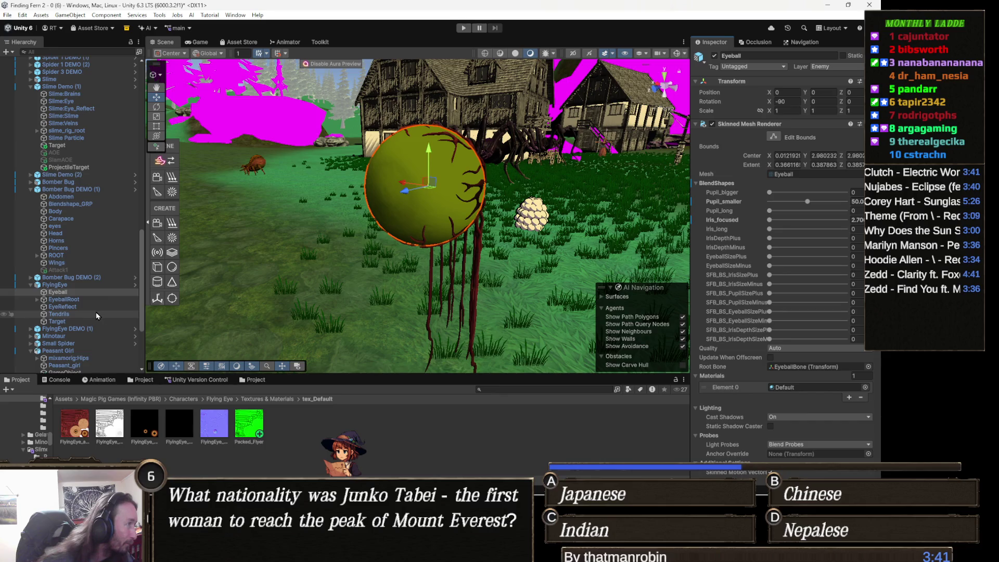
Step: Select the EyeReflect sphere, hide it to reveal the eyeball, and frame it
{"action": "left_click", "coordinate": [82, 322]}
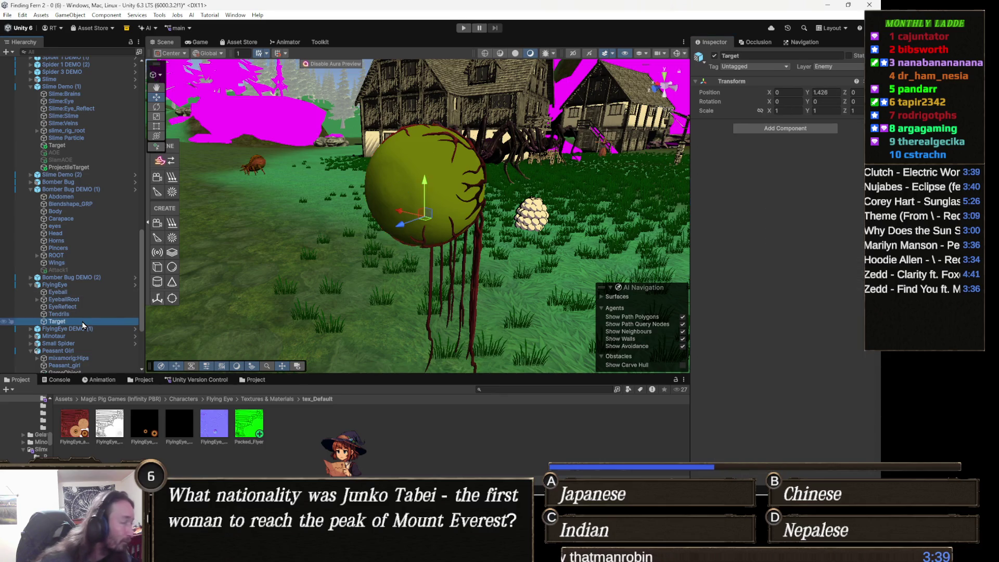
{"action": "key", "text": "Up"}
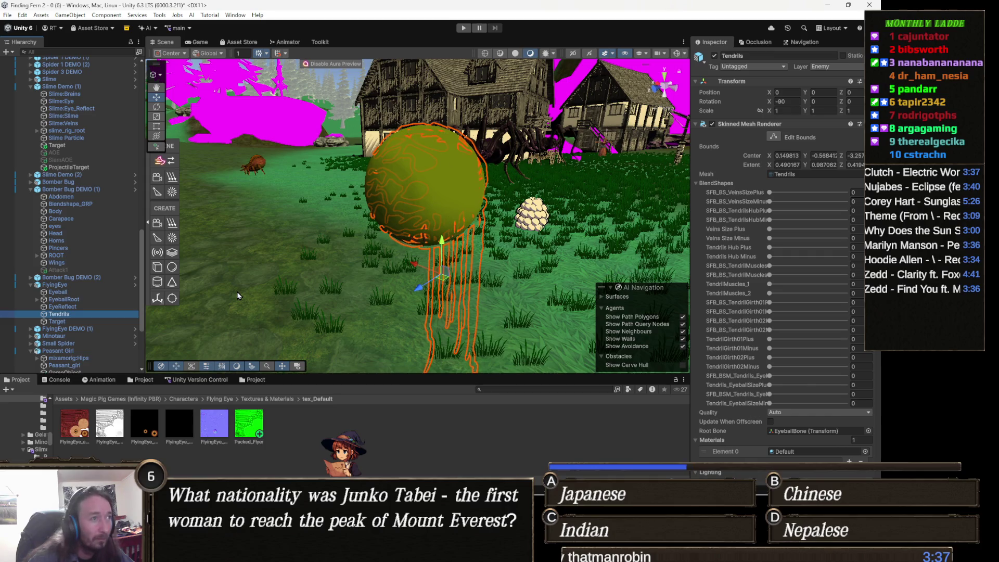
{"action": "left_click", "coordinate": [72, 308]}
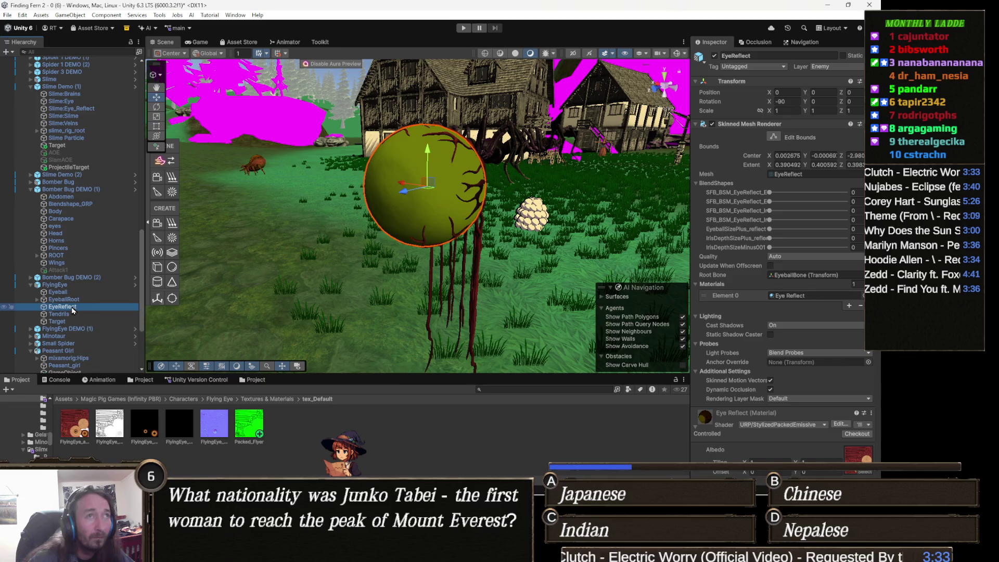
{"action": "key", "text": "h"}
{"action": "key", "text": "f"}
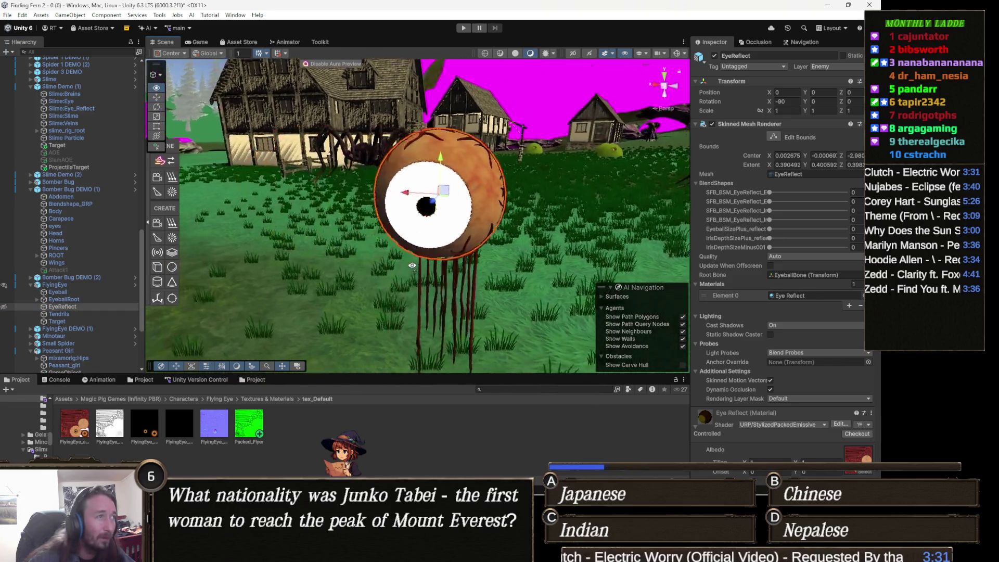
{"action": "mouse_move", "coordinate": [415, 272]}
{"action": "left_mouse_down"}
{"action": "mouse_move", "coordinate": [408, 288]}
{"action": "mouse_move", "coordinate": [462, 310]}
{"action": "left_mouse_up"}
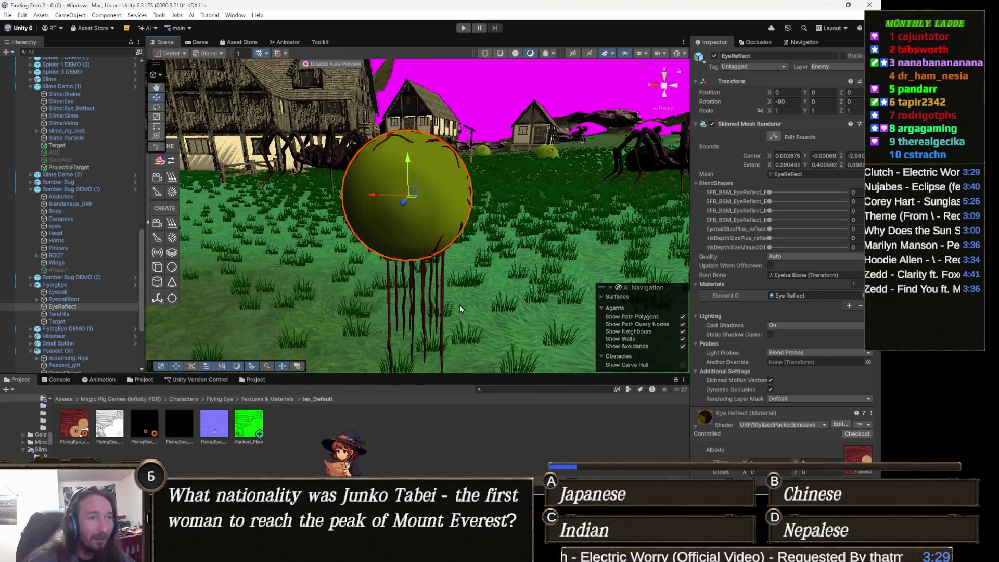
Step: Show the Eye Reflect material's olive Color (79910E) in the colour picker
{"action": "scroll", "coordinate": [802, 347], "scroll_direction": "down", "scroll_amount": 5}
{"action": "scroll", "coordinate": [800, 347], "scroll_direction": "down", "scroll_amount": 2}
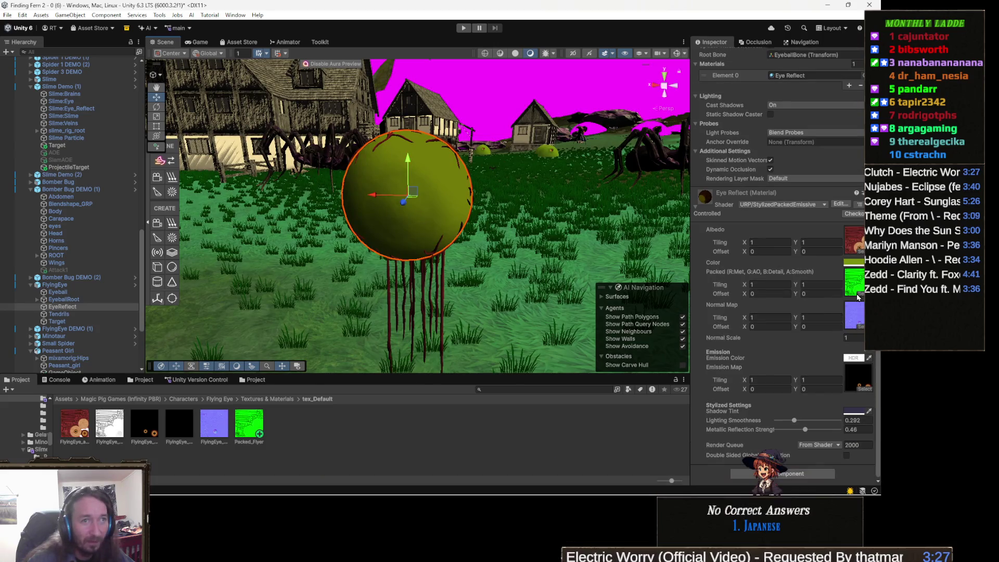
{"action": "left_click", "coordinate": [853, 263]}
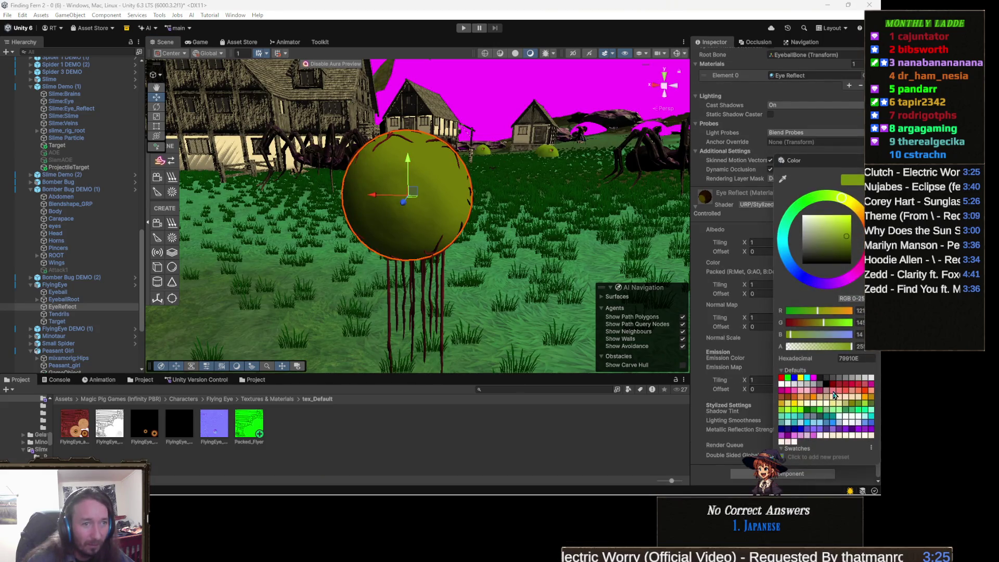
Step: Lower the Eye Reflect colour's alpha to 60 and view the eye from higher up
{"action": "mouse_move", "coordinate": [840, 351]}
{"action": "left_mouse_down"}
{"action": "mouse_move", "coordinate": [755, 360]}
{"action": "mouse_move", "coordinate": [809, 351]}
{"action": "left_mouse_up"}
{"action": "right_click", "coordinate": [469, 234]}
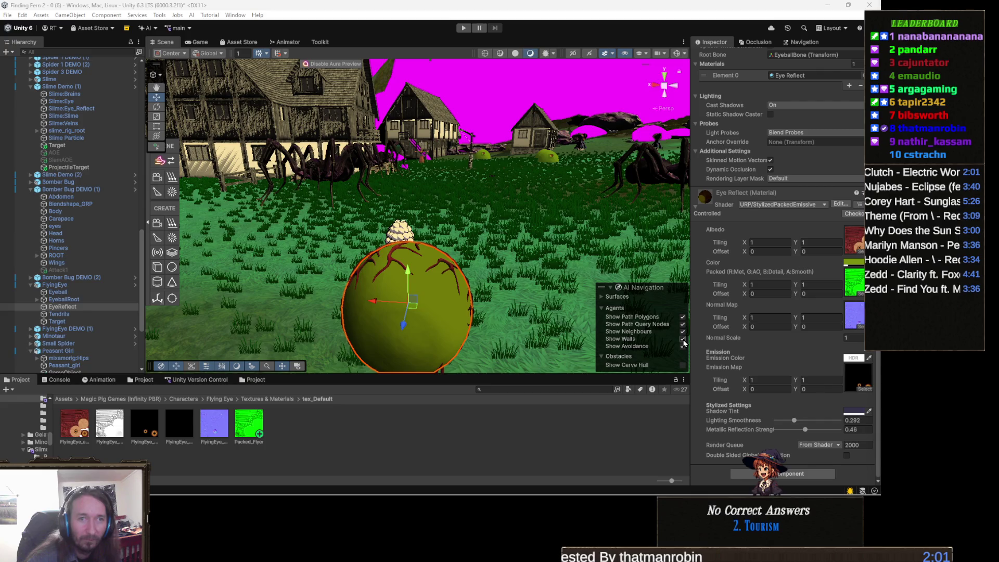
{"action": "left_click", "coordinate": [683, 346]}
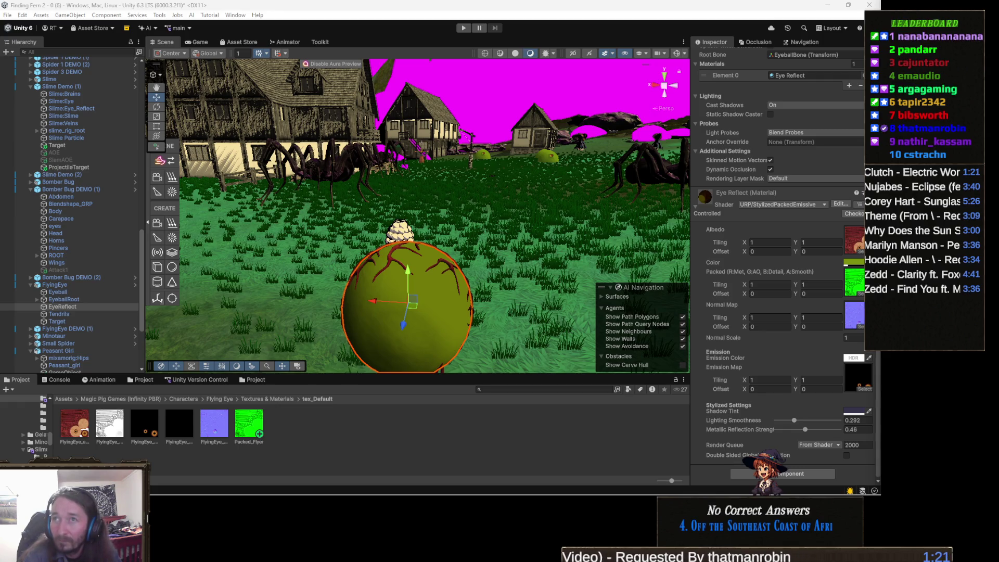
{"action": "key", "text": "alt+Tab"}
{"action": "key", "text": "alt+Tab"}
{"action": "key", "text": "alt+Tab"}
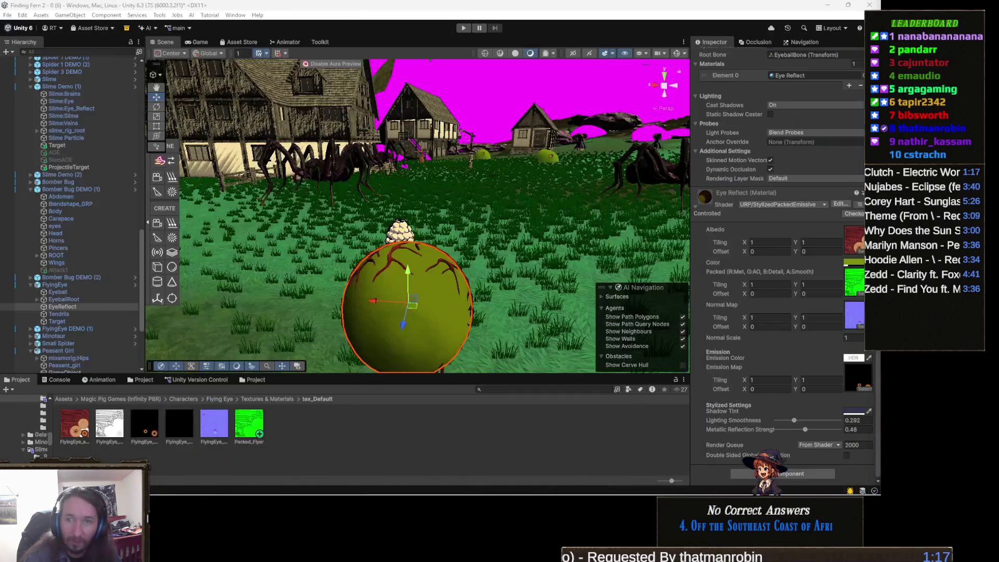
{"action": "key", "text": "alt+Tab"}
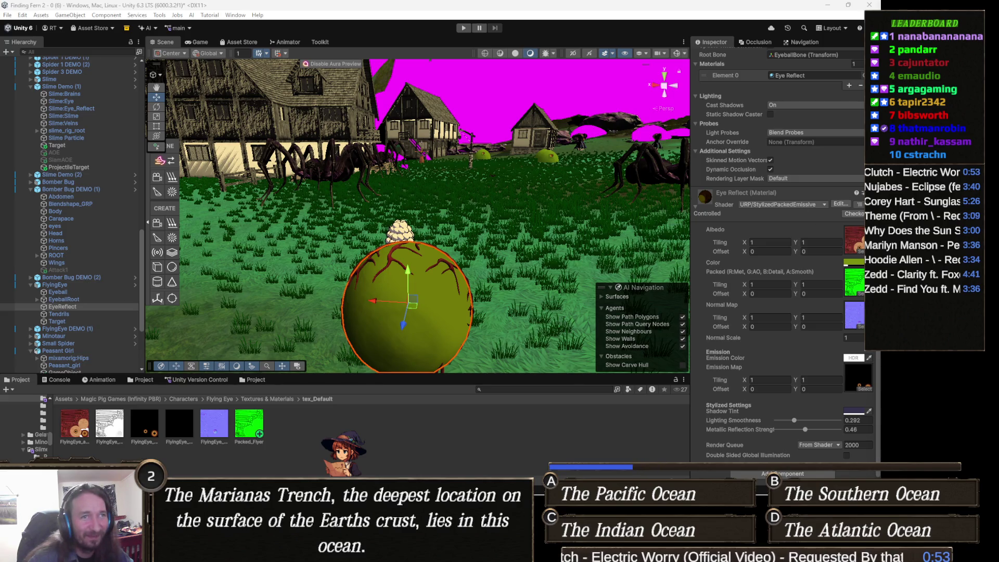
Step: Locate the Eye Reflect material's shader asset in the Xp folder via Select Shader
{"action": "left_click", "coordinate": [862, 192]}
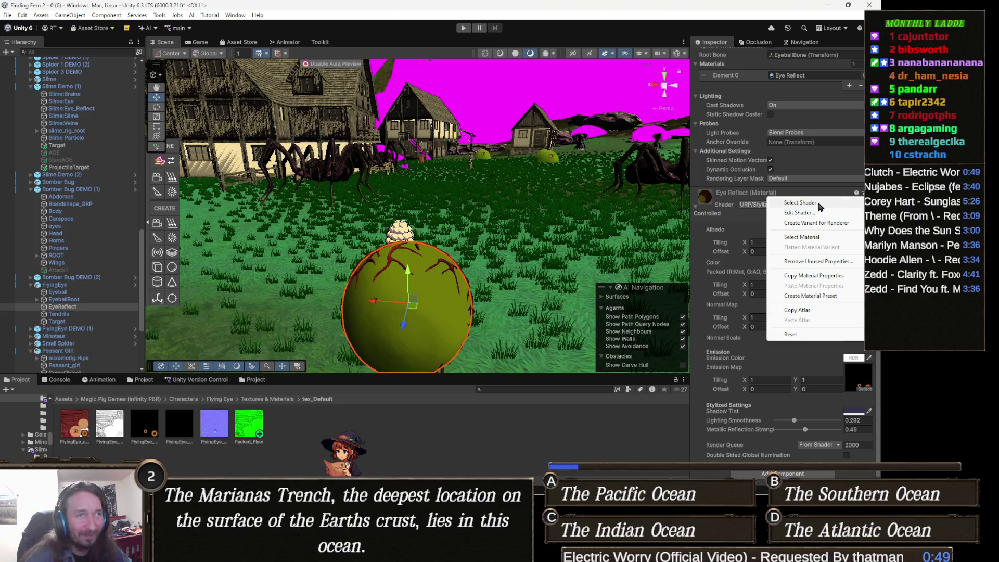
{"action": "left_click", "coordinate": [821, 203]}
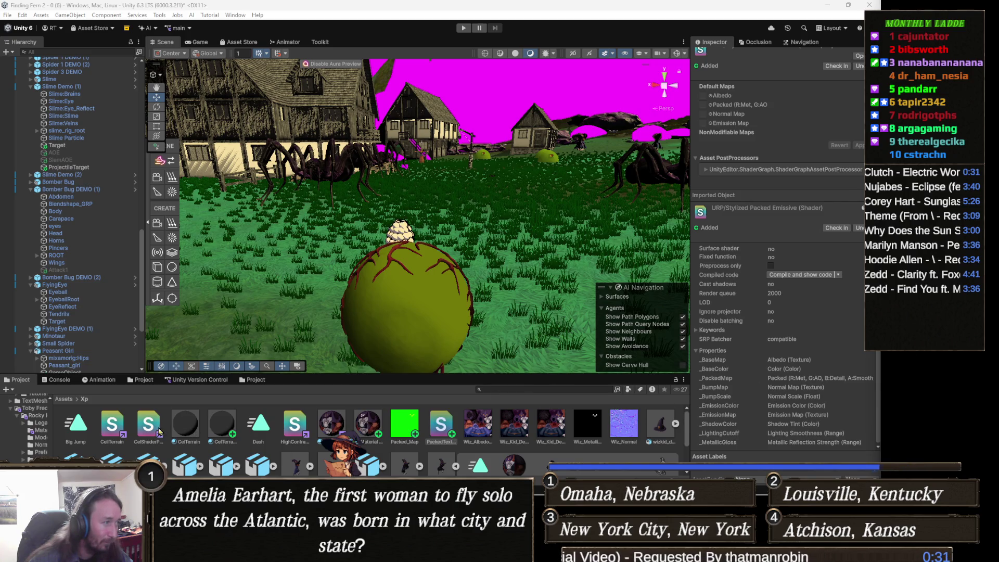
{"action": "right_click", "coordinate": [149, 428]}
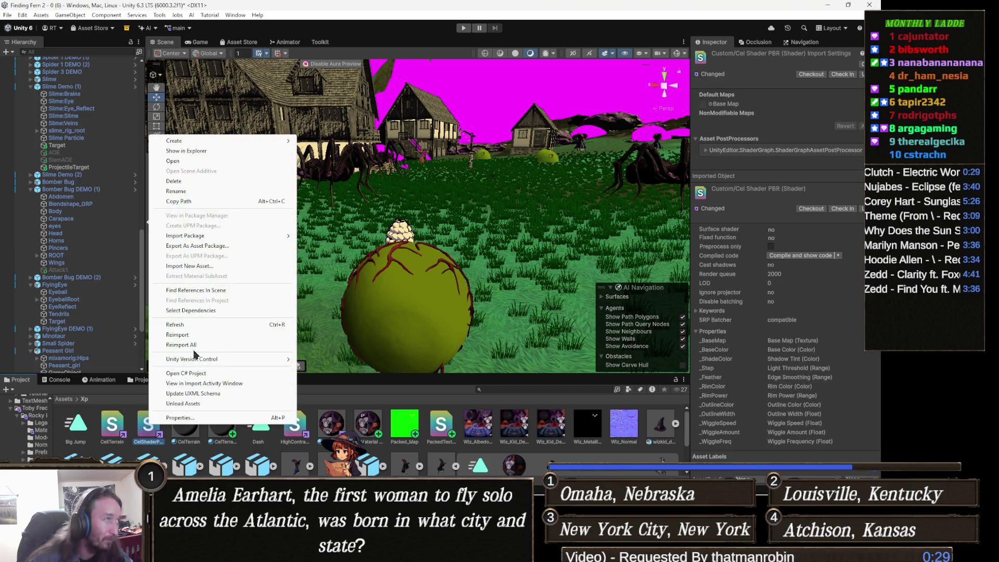
Step: Create a new URP Unlit Shader named StylizedPackedEmissiveTransparent in the Xp folder
{"action": "mouse_move", "coordinate": [189, 146]}
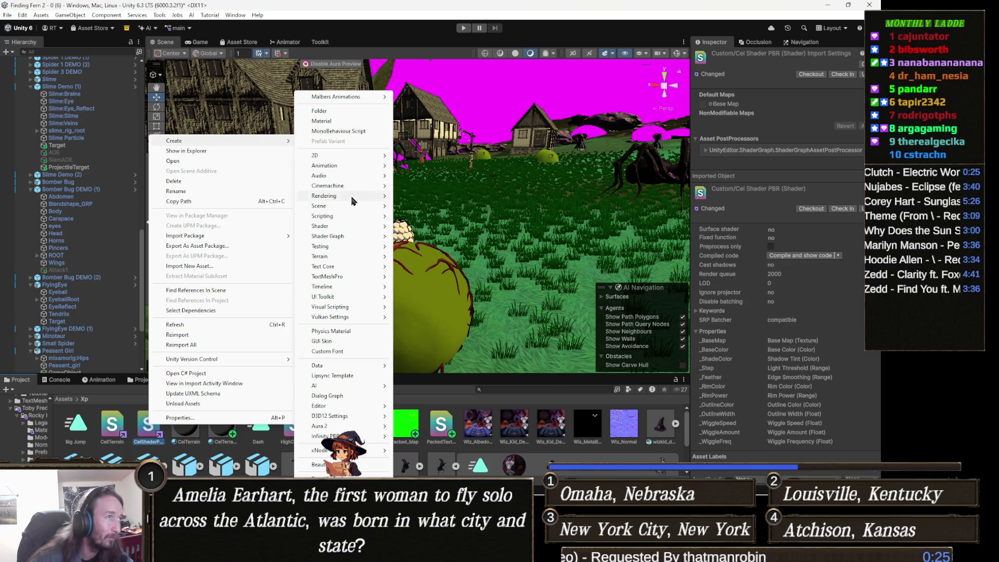
{"action": "mouse_move", "coordinate": [347, 227]}
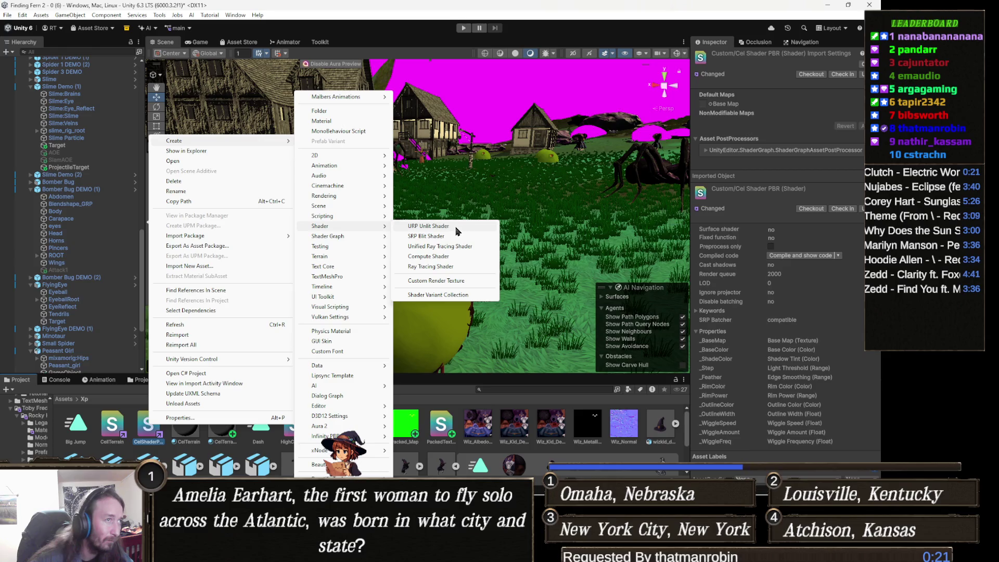
{"action": "left_click", "coordinate": [452, 239]}
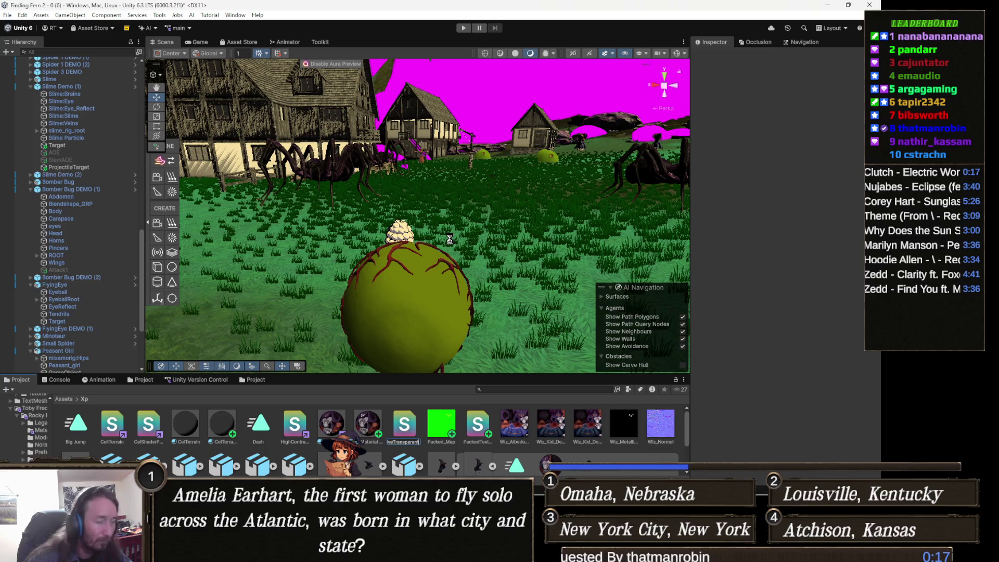
{"action": "key", "text": "Return"}
{"action": "key", "text": "Return"}
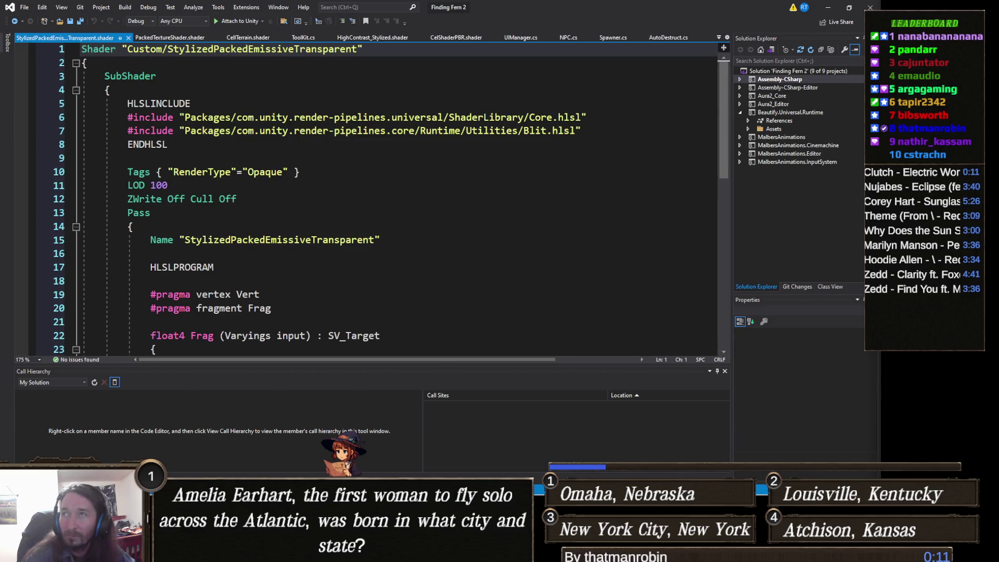
Step: Paste the transparent shader code, change its name prefix from URP to Custom, and save
{"action": "scroll", "coordinate": [169, 198], "scroll_direction": "down", "scroll_amount": 3}
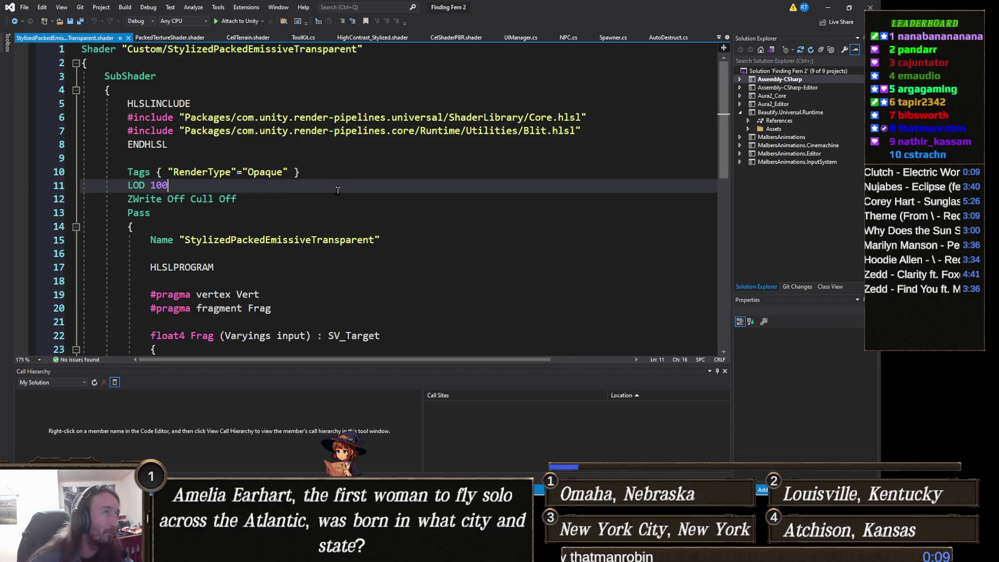
{"action": "key", "text": "ctrl+a"}
{"action": "key", "text": "ctrl+v"}
{"action": "scroll", "coordinate": [169, 198], "scroll_direction": "up", "scroll_amount": 20}
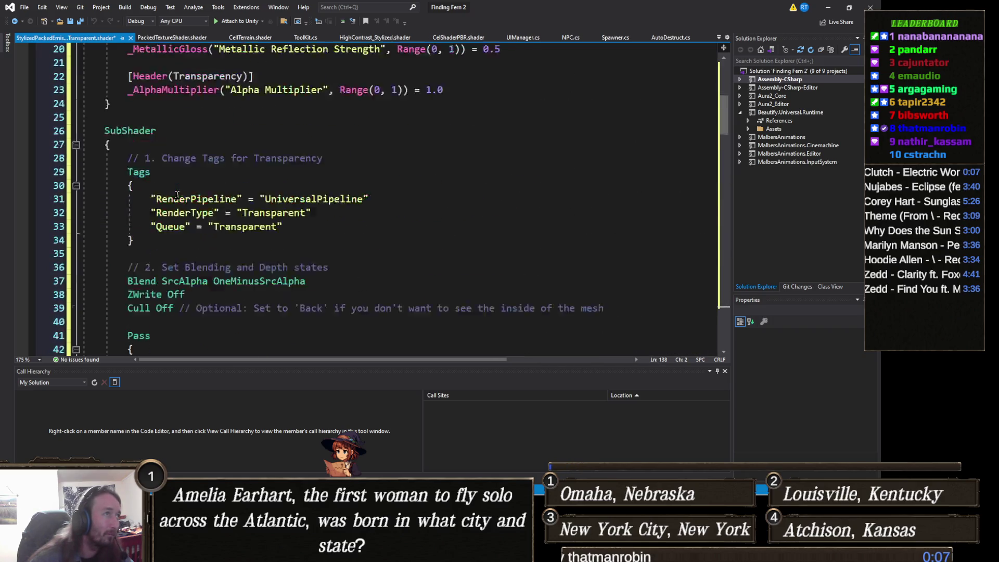
{"action": "double_click", "coordinate": [137, 49]}
{"action": "type", "text": "Custom"}
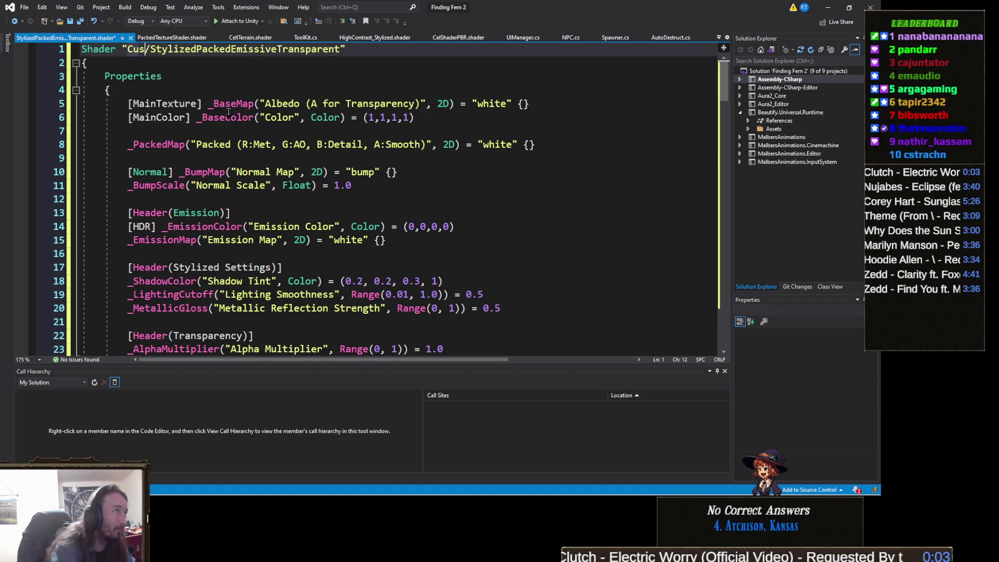
{"action": "key", "text": "ctrl+s"}
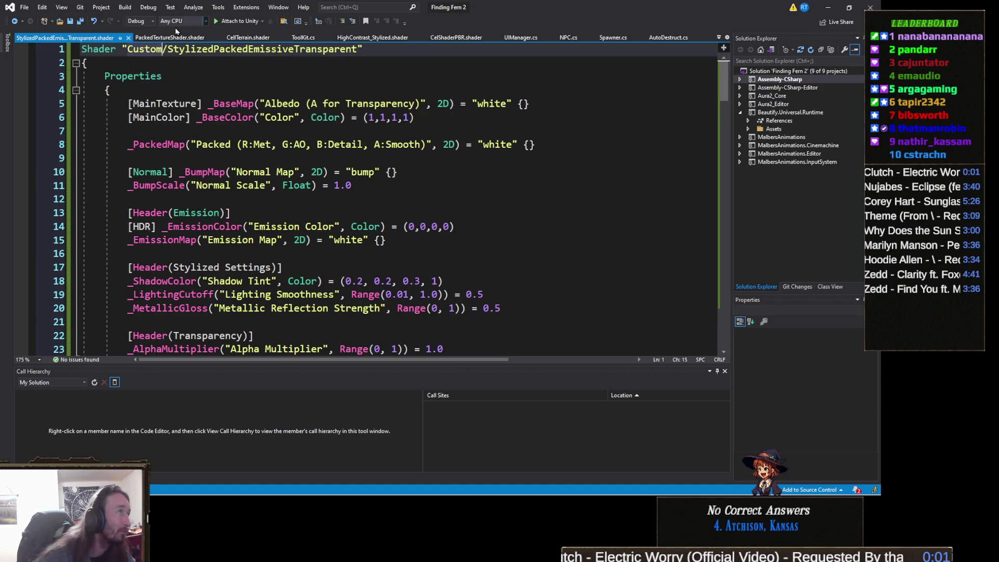
Step: In PackedTextureShader, change URP to Custom, delete 'Emissive' from the name, and save
{"action": "key", "text": "ctrl+Tab"}
{"action": "scroll", "coordinate": [303, 179], "scroll_direction": "up", "scroll_amount": 15}
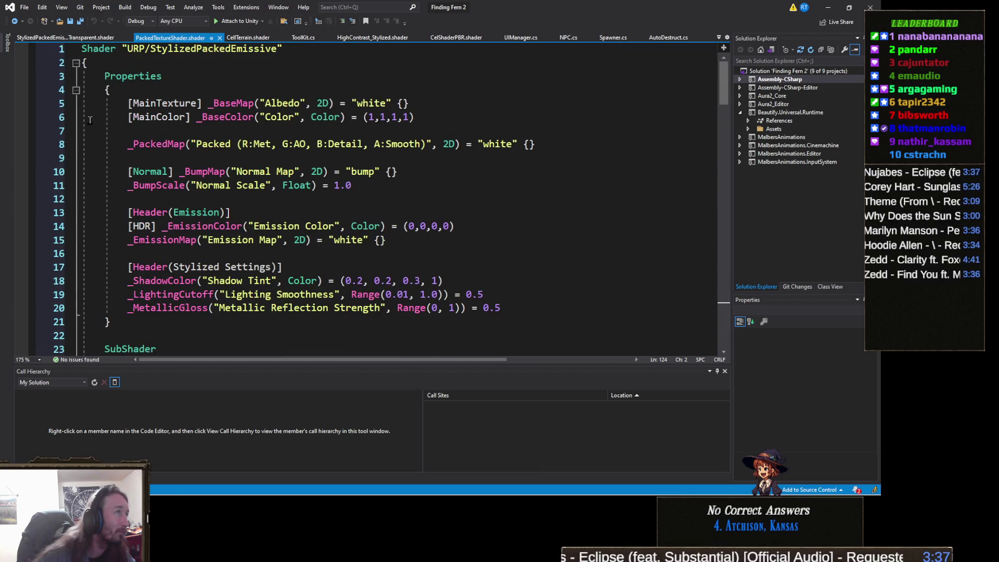
{"action": "double_click", "coordinate": [134, 48]}
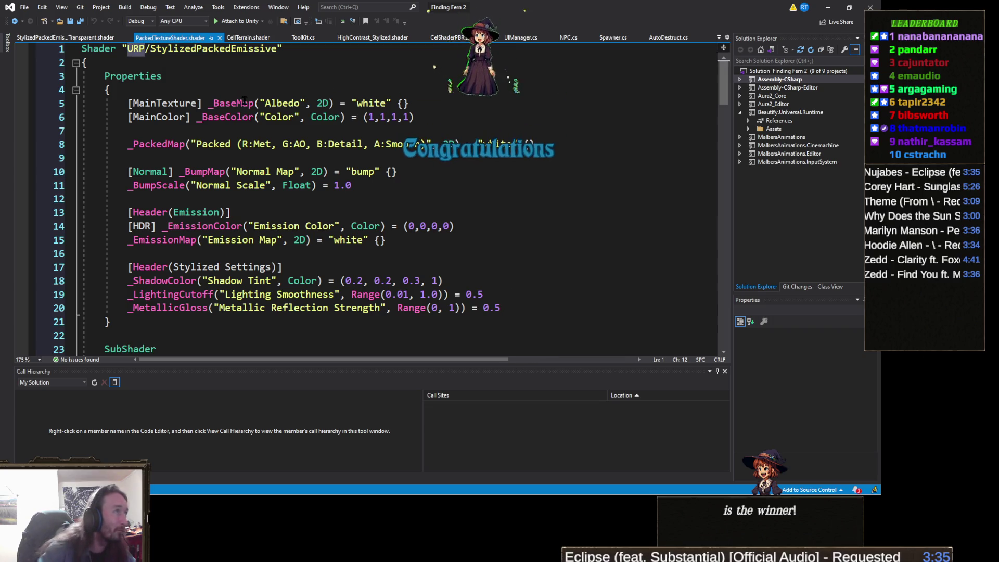
{"action": "type", "text": "Custo"}
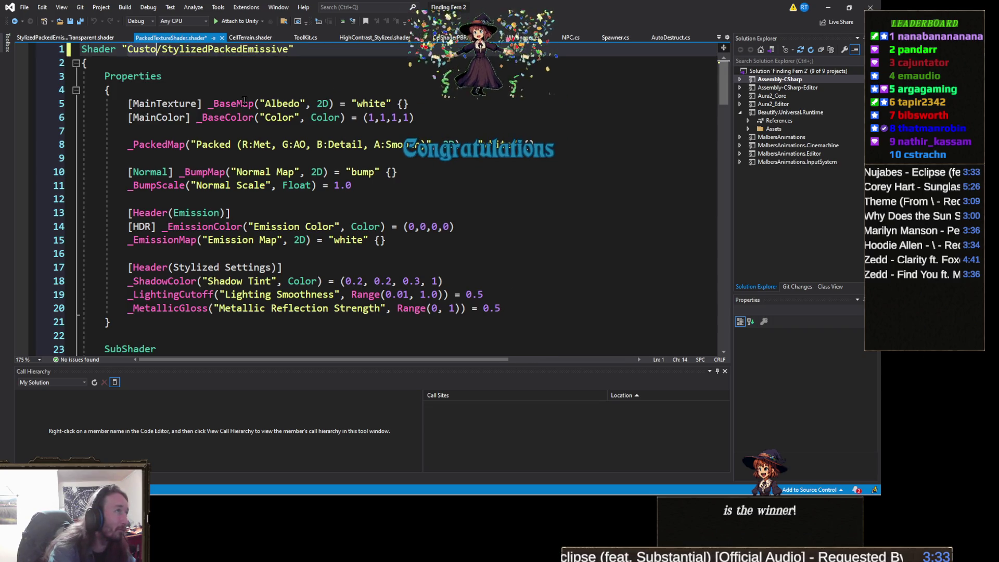
{"action": "type", "text": "m"}
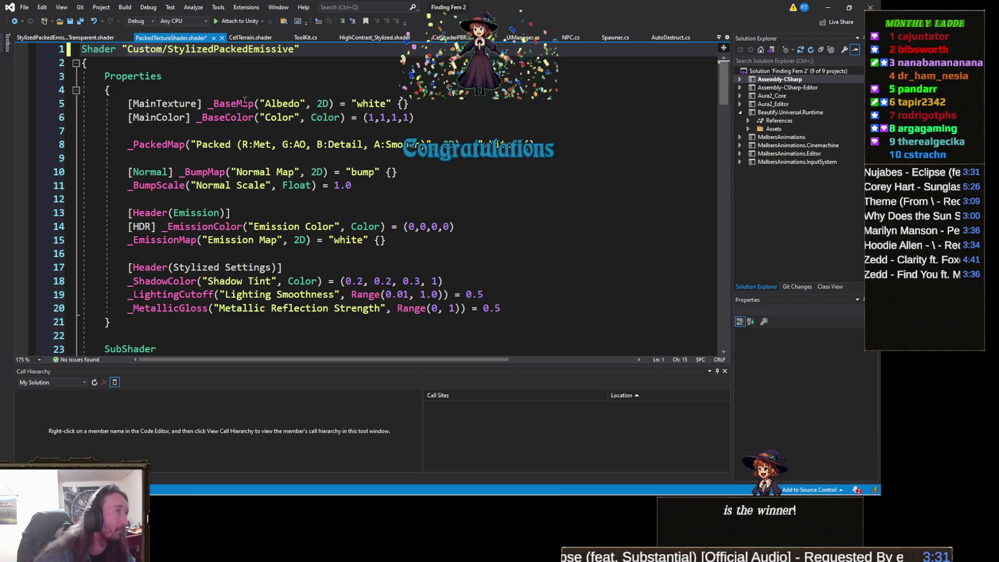
{"action": "left_click", "coordinate": [248, 49]}
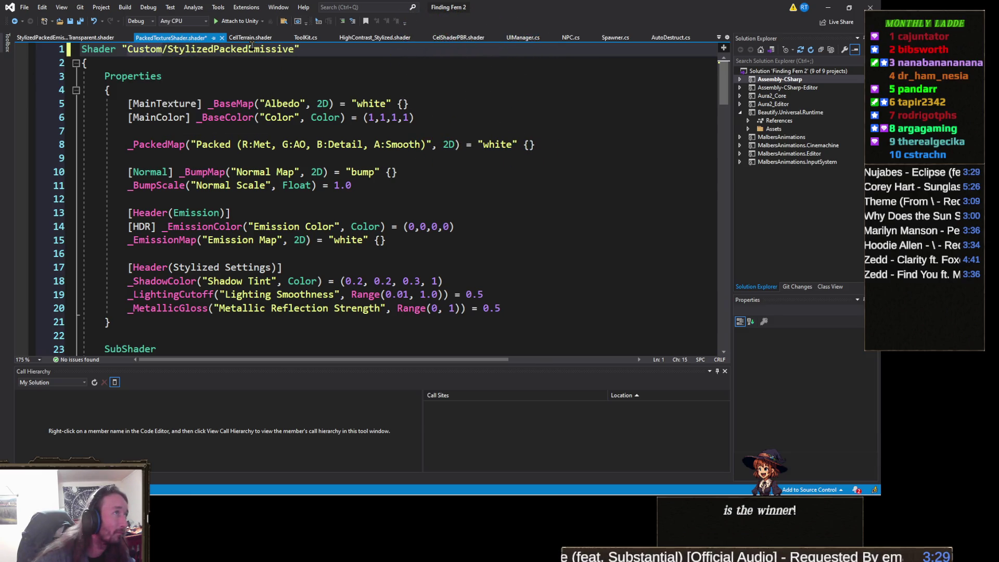
{"action": "key", "text": "Delete"}
{"action": "key", "text": "Delete"}
{"action": "key", "text": "Delete"}
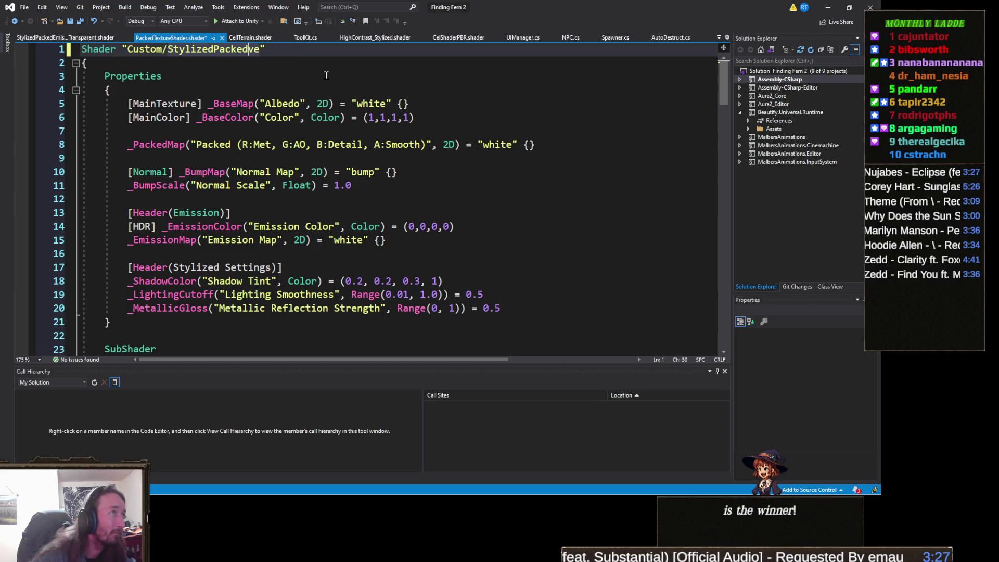
{"action": "key", "text": "ctrl+s"}
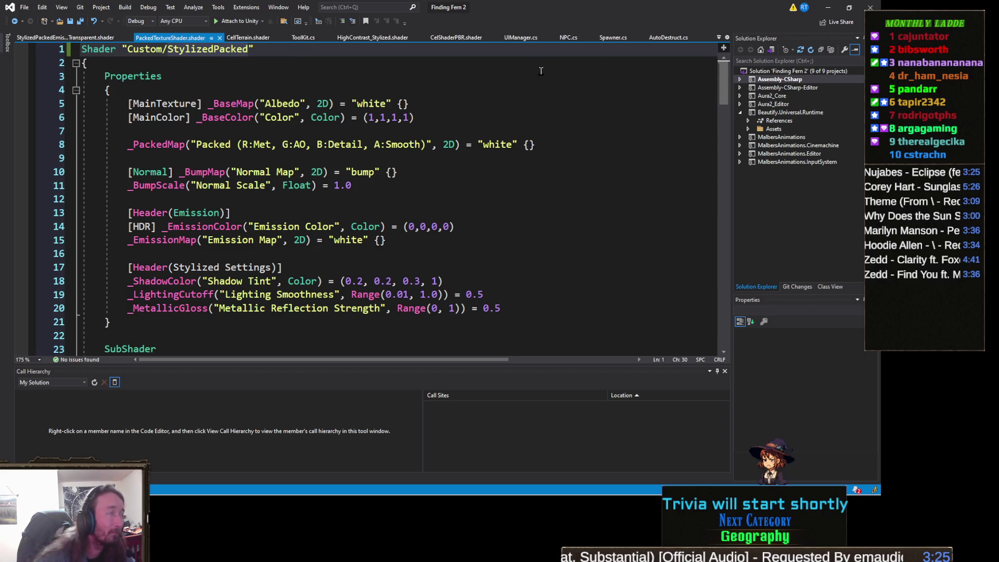
{"action": "left_click", "coordinate": [829, 6]}
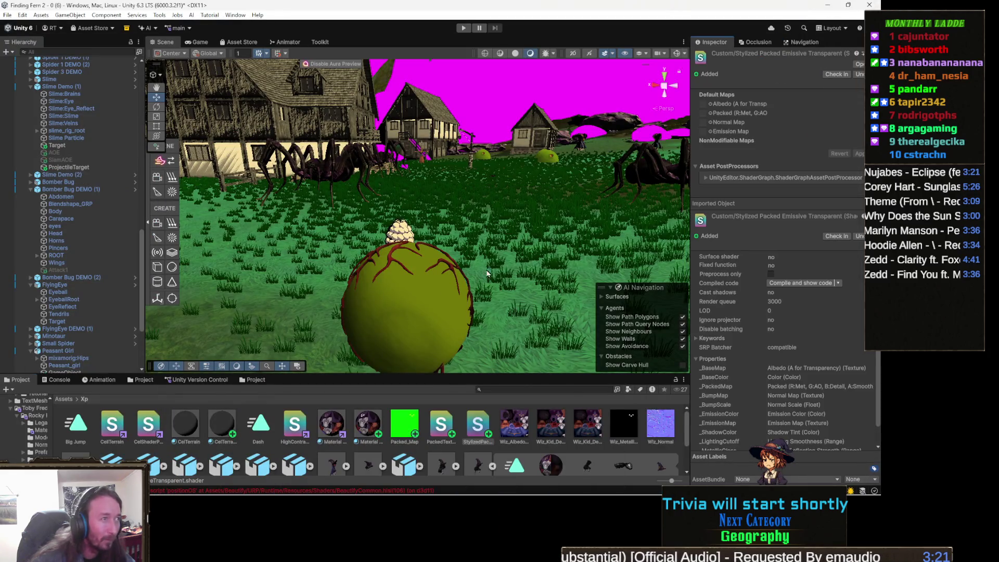
Step: Frame the Flying Eye and select its EyeReflect object in the Hierarchy
{"action": "left_click", "coordinate": [432, 302]}
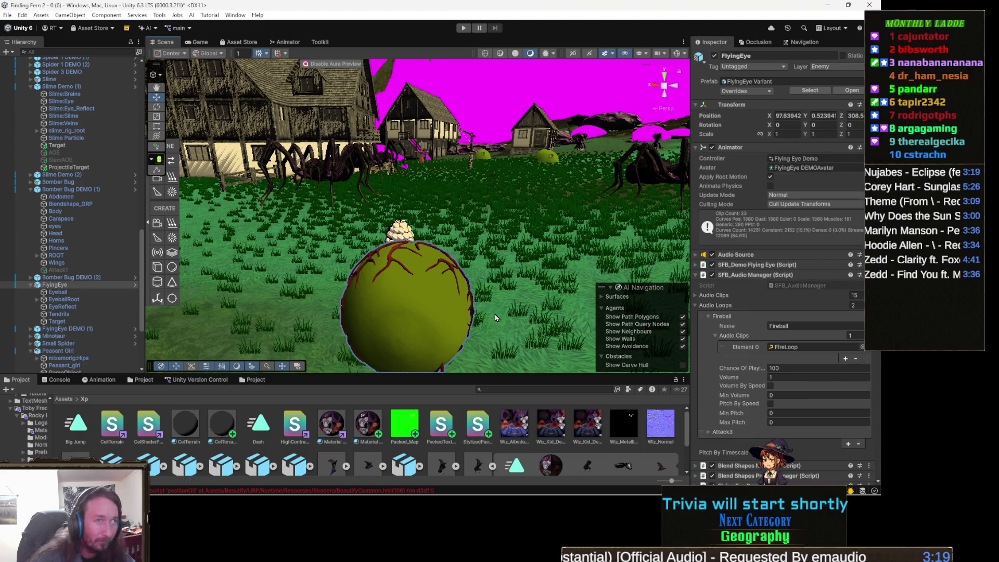
{"action": "key", "text": "f"}
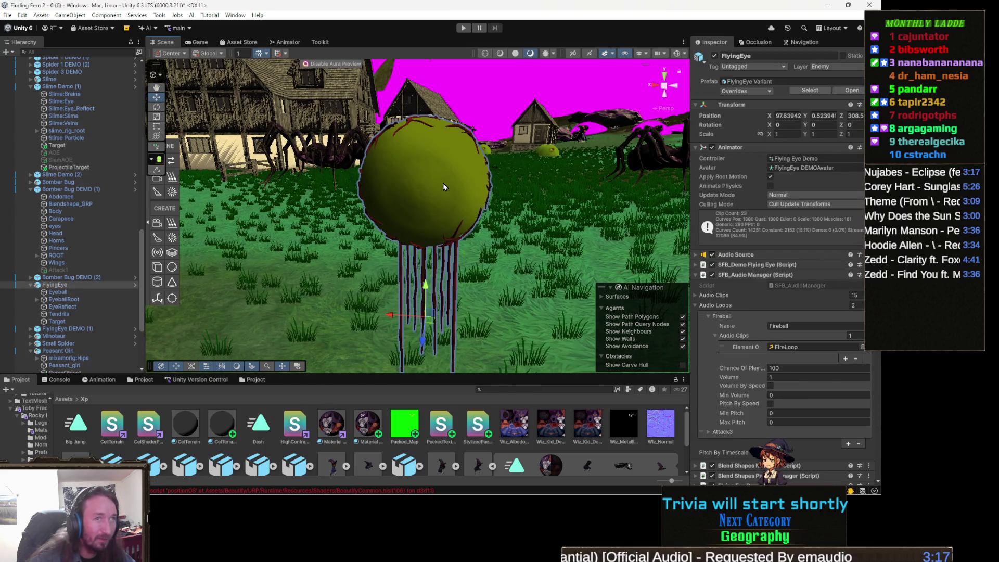
{"action": "left_click", "coordinate": [444, 187]}
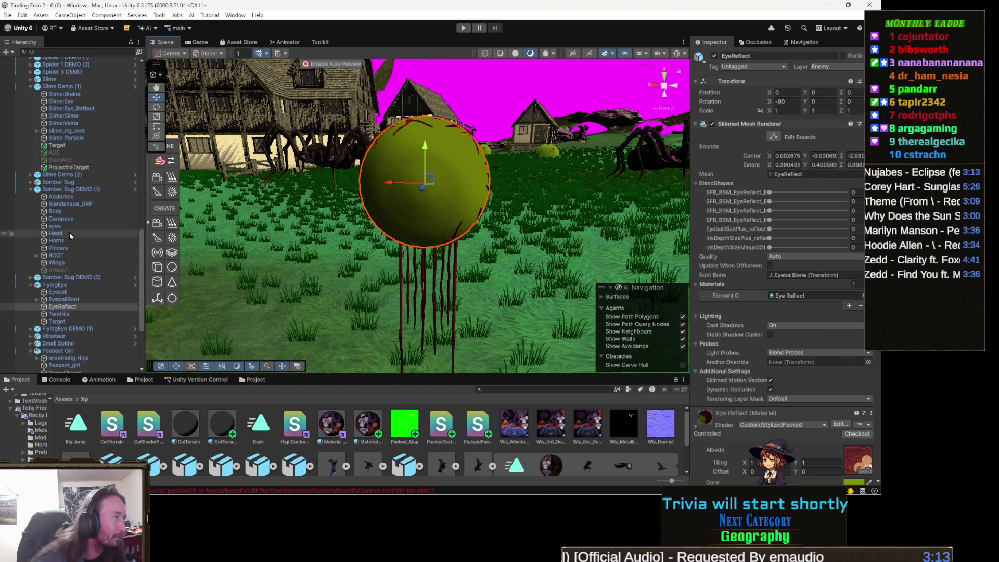
{"action": "left_click", "coordinate": [87, 198]}
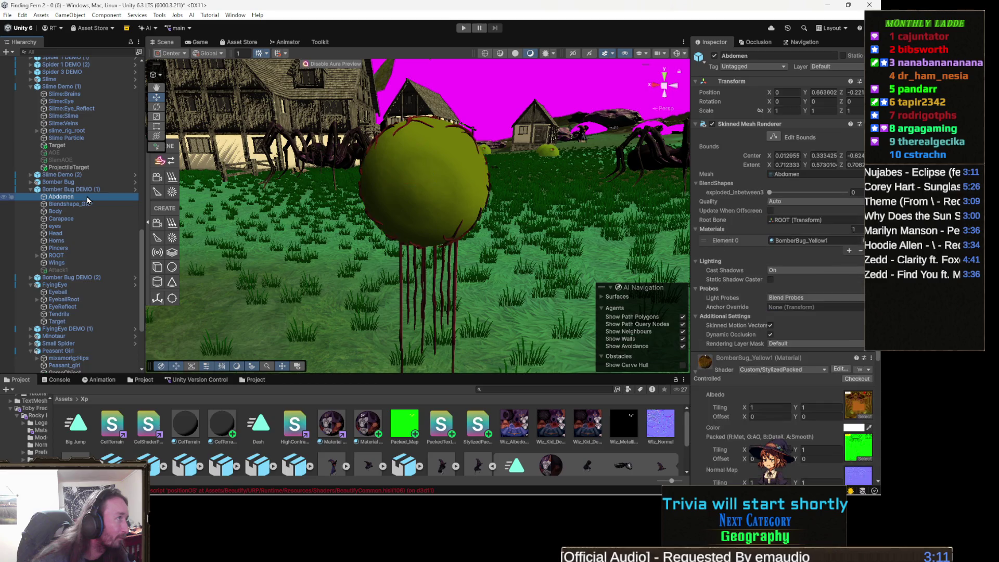
{"action": "left_click", "coordinate": [81, 292]}
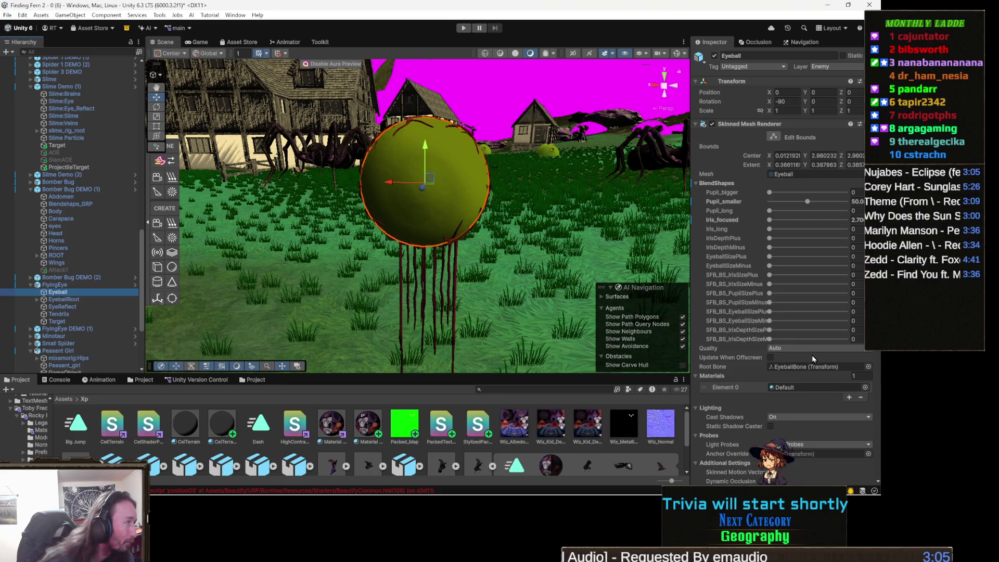
{"action": "key", "text": "Down"}
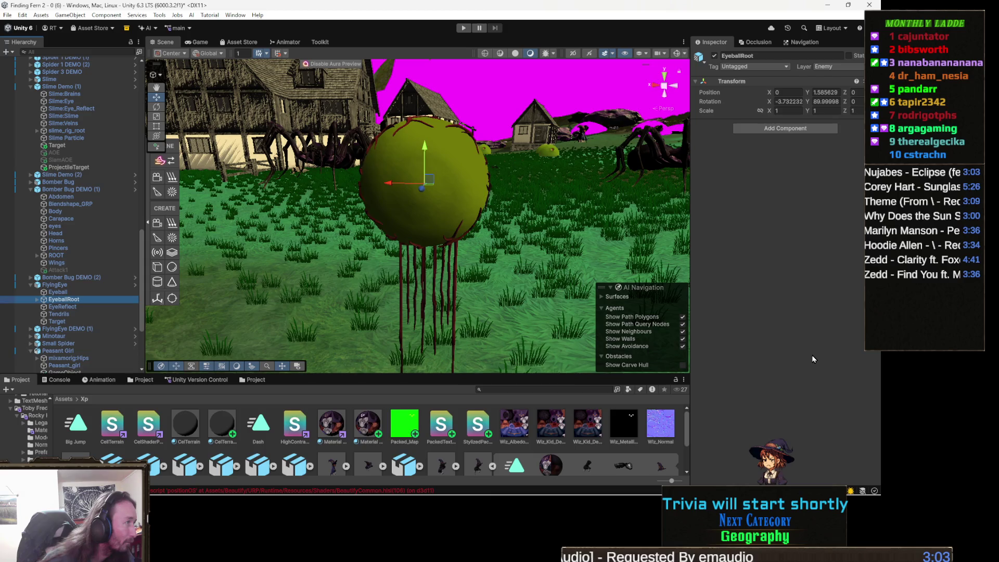
{"action": "key", "text": "Down"}
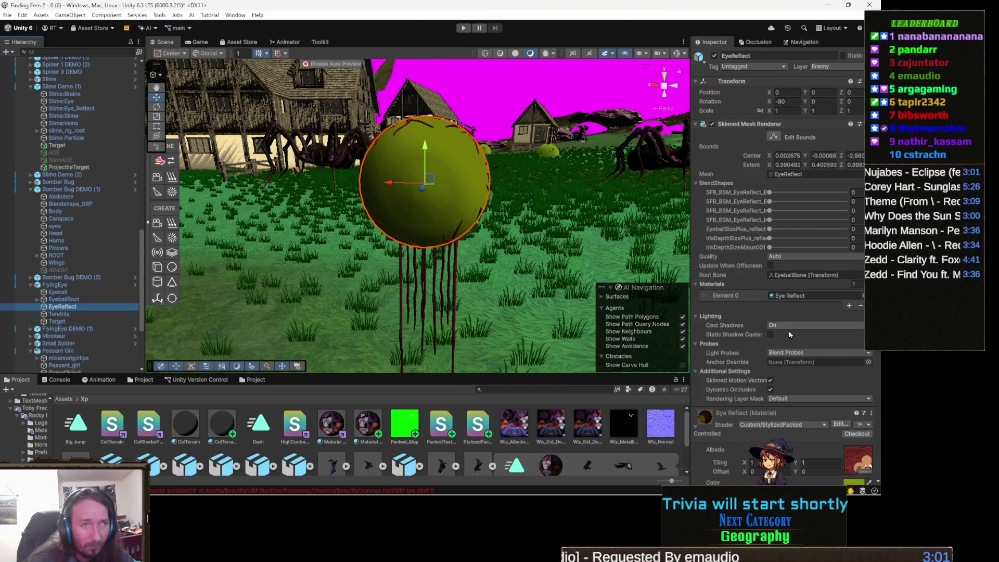
Step: Set the Eye Reflect material's shader to Custom/StylizedPackedEmissiveTransparent
{"action": "scroll", "coordinate": [789, 335], "scroll_direction": "down", "scroll_amount": 2}
{"action": "scroll", "coordinate": [743, 289], "scroll_direction": "down", "scroll_amount": 3}
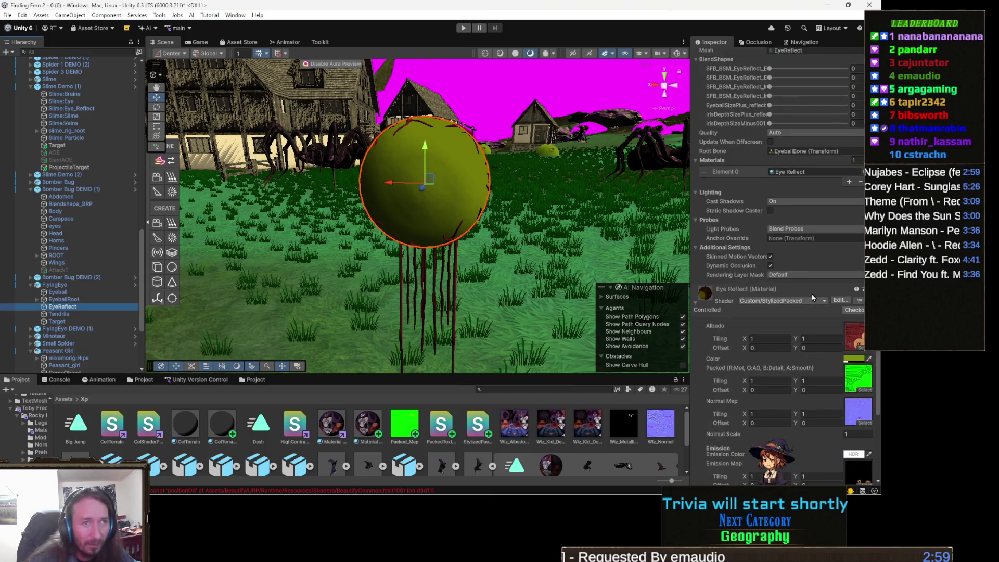
{"action": "left_click", "coordinate": [799, 302]}
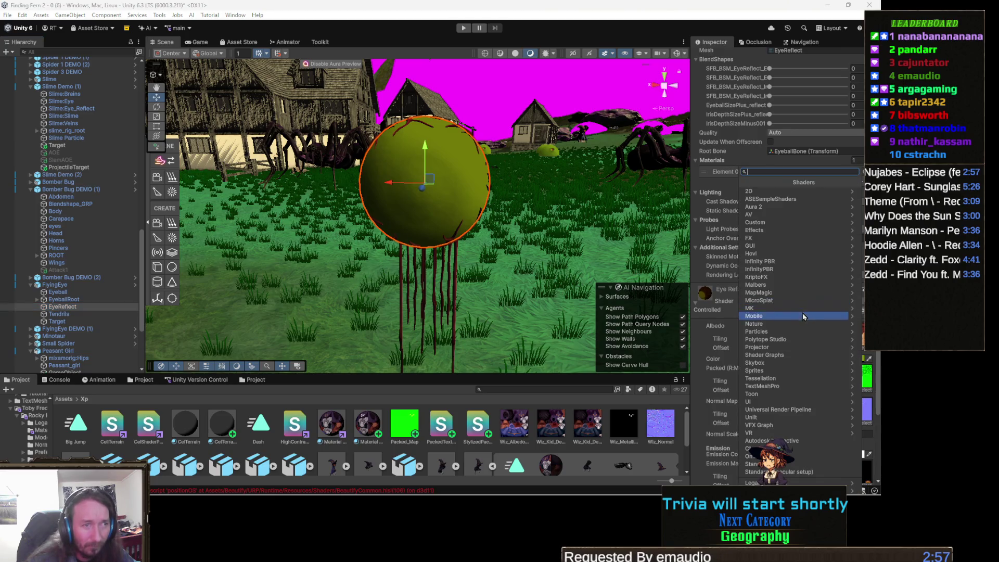
{"action": "left_click", "coordinate": [791, 224]}
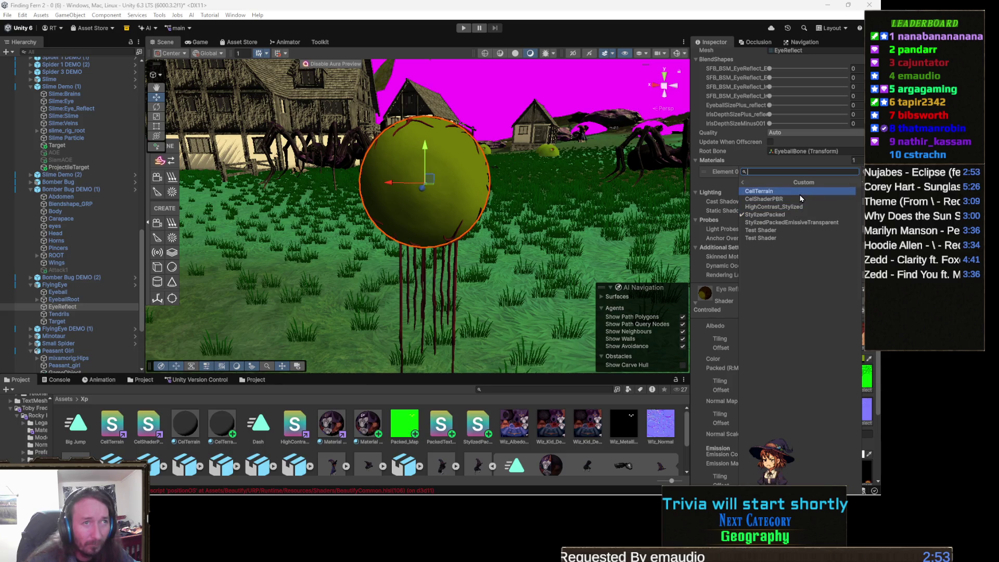
{"action": "left_click", "coordinate": [824, 222]}
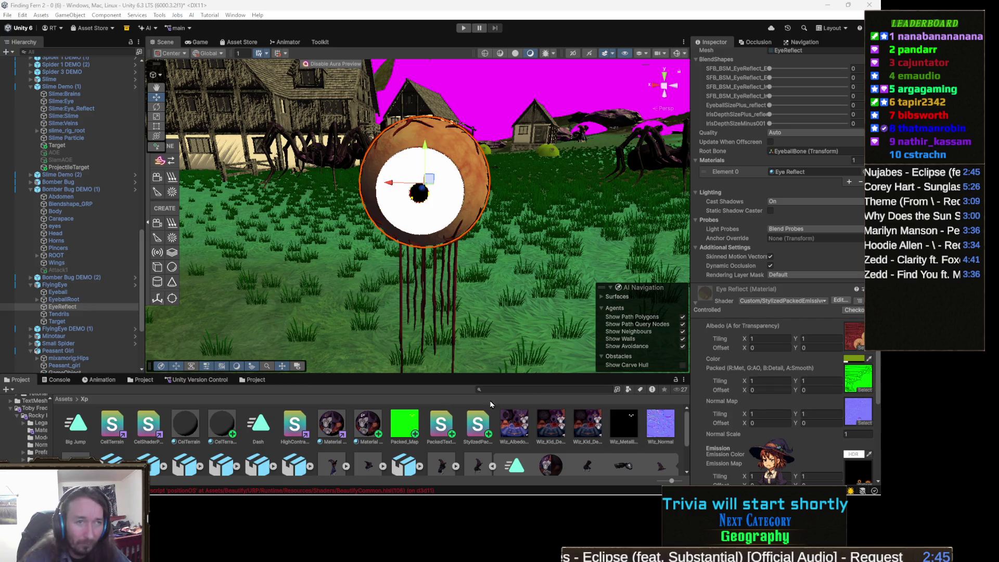
{"action": "left_click", "coordinate": [852, 362]}
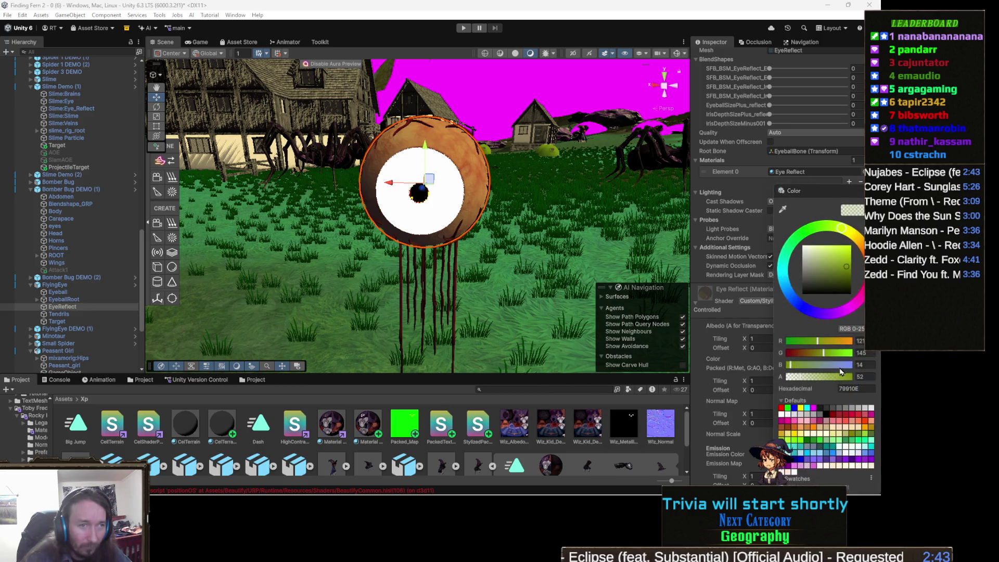
Step: Lower the Eye Reflect material colour's alpha from 255 to 141
{"action": "left_click_drag", "start_coordinate": [829, 376], "coordinate": [826, 384]}
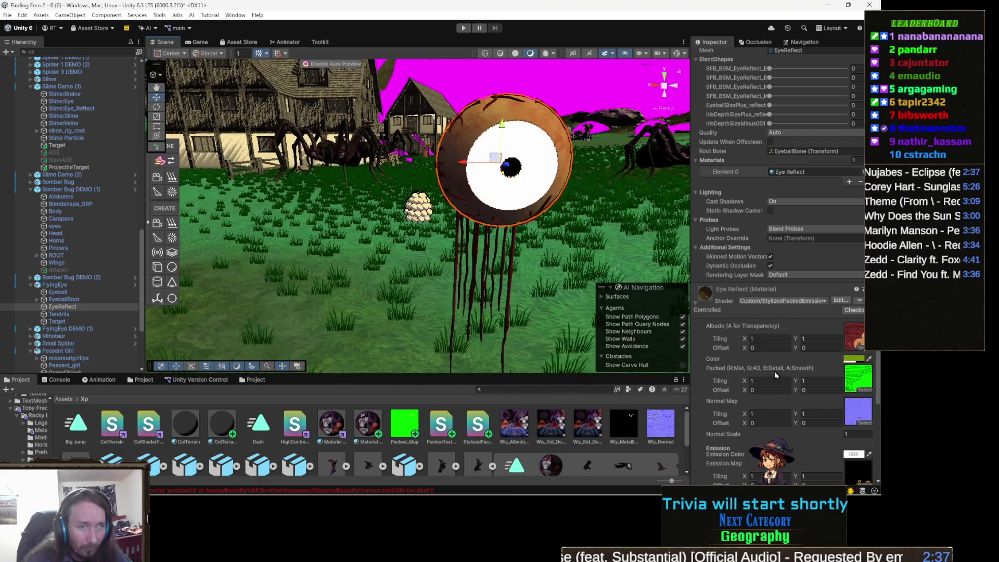
{"action": "left_click", "coordinate": [788, 364]}
{"action": "scroll", "coordinate": [788, 365], "scroll_direction": "down", "scroll_amount": 3}
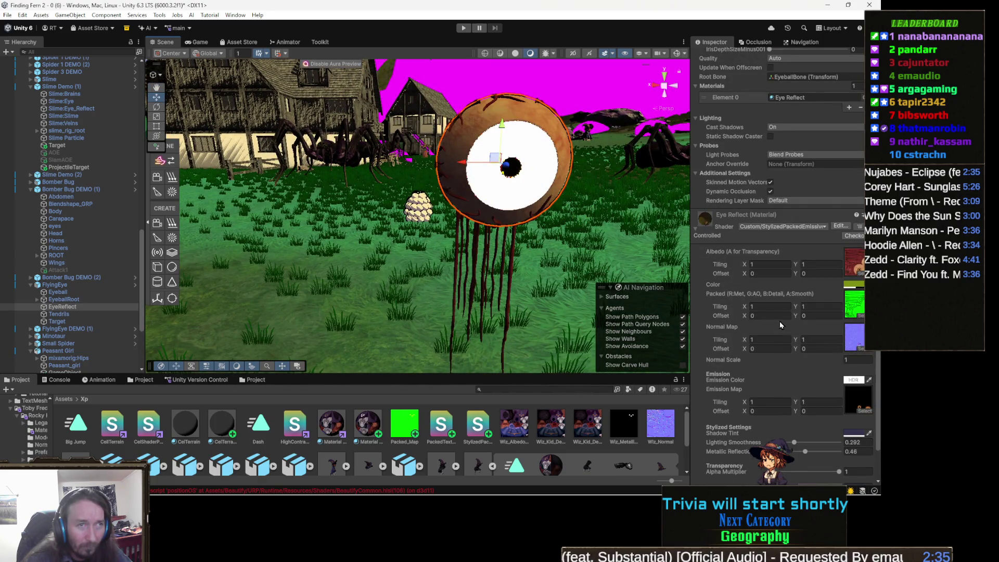
{"action": "mouse_move", "coordinate": [520, 245]}
{"action": "left_mouse_down"}
{"action": "mouse_move", "coordinate": [500, 245]}
{"action": "mouse_move", "coordinate": [590, 260]}
{"action": "left_mouse_up"}
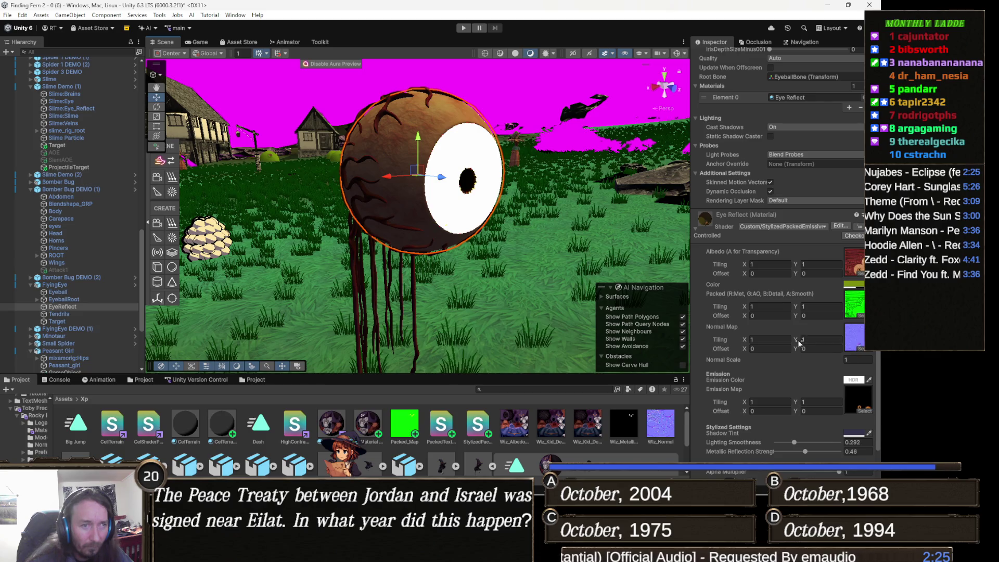
{"action": "scroll", "coordinate": [799, 345], "scroll_direction": "down", "scroll_amount": 2}
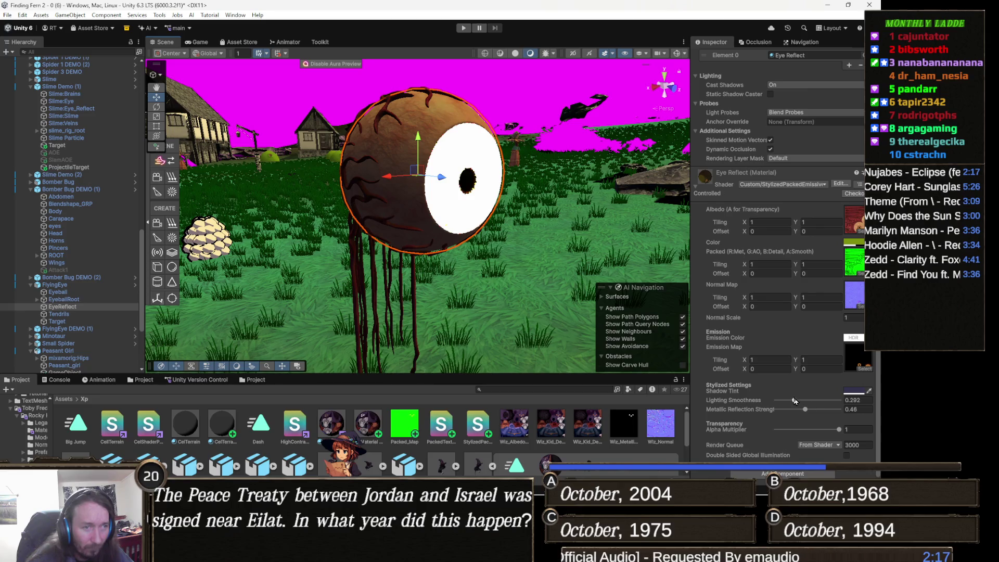
Step: Raise Lighting Smoothness to 0.371 and readjust the colour's alpha
{"action": "left_click", "coordinate": [797, 400]}
{"action": "left_click_drag", "start_coordinate": [797, 403], "coordinate": [858, 378]}
{"action": "left_click", "coordinate": [853, 242]}
{"action": "left_click", "coordinate": [837, 377]}
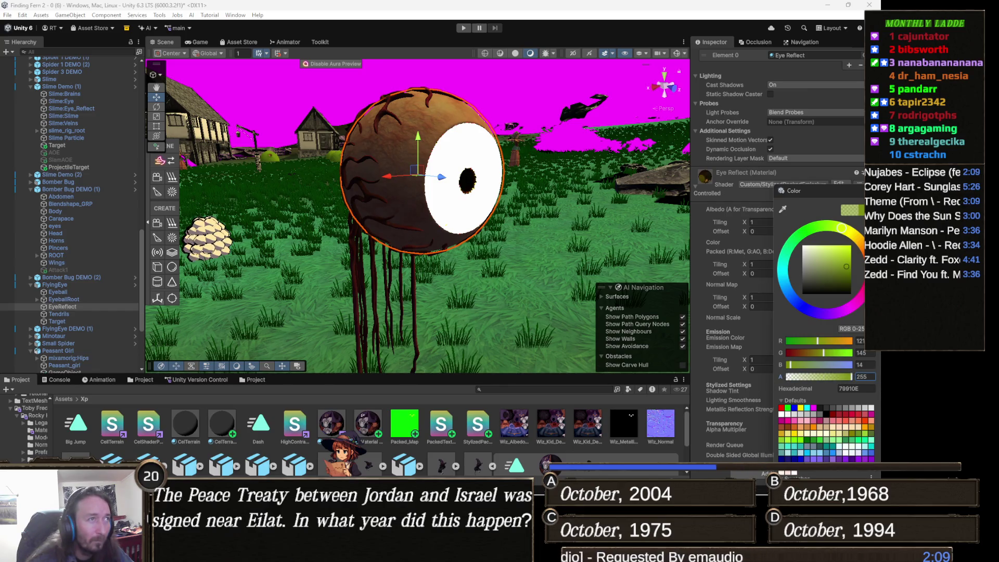
{"action": "right_click", "coordinate": [633, 281]}
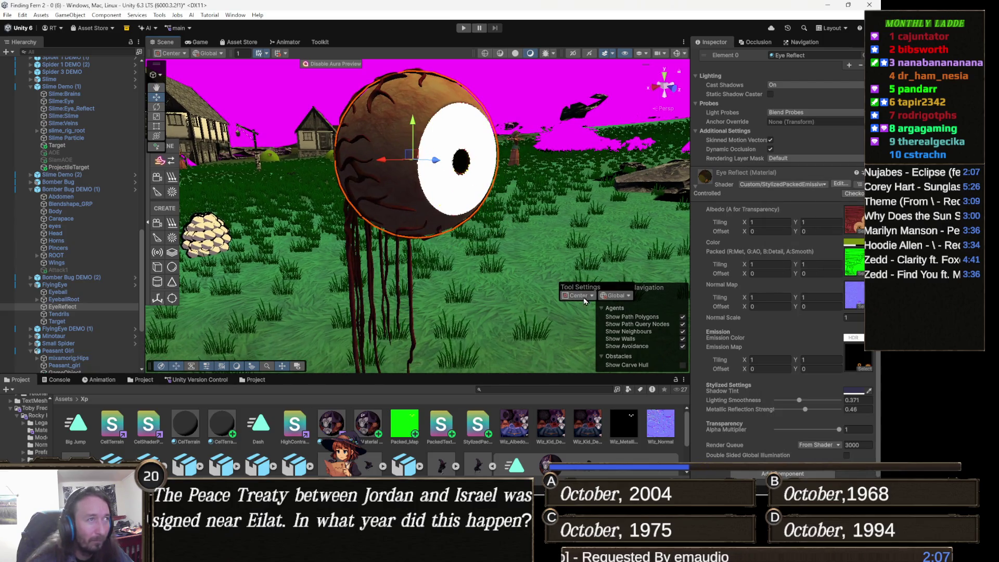
{"action": "left_click_drag", "start_coordinate": [462, 248], "coordinate": [518, 226]}
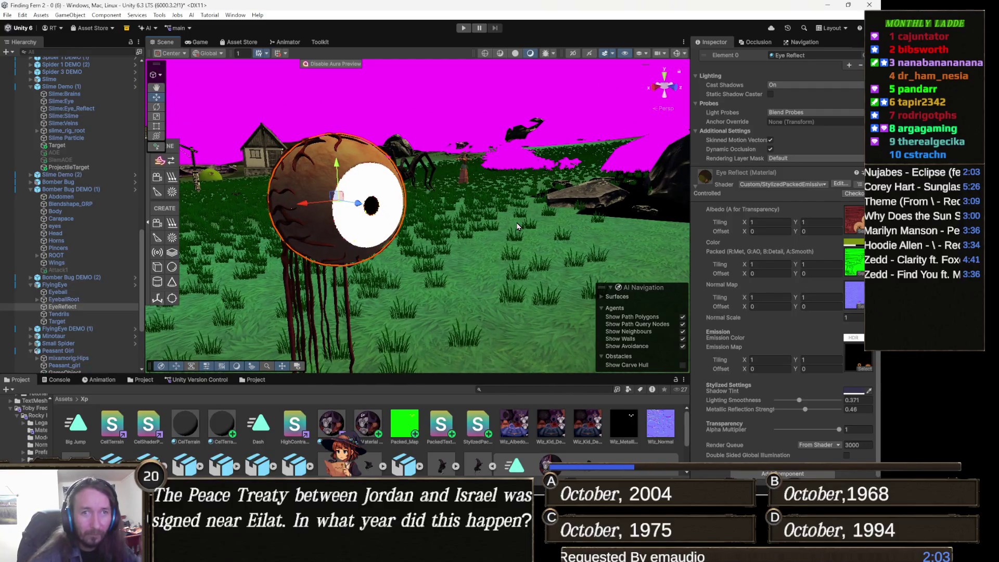
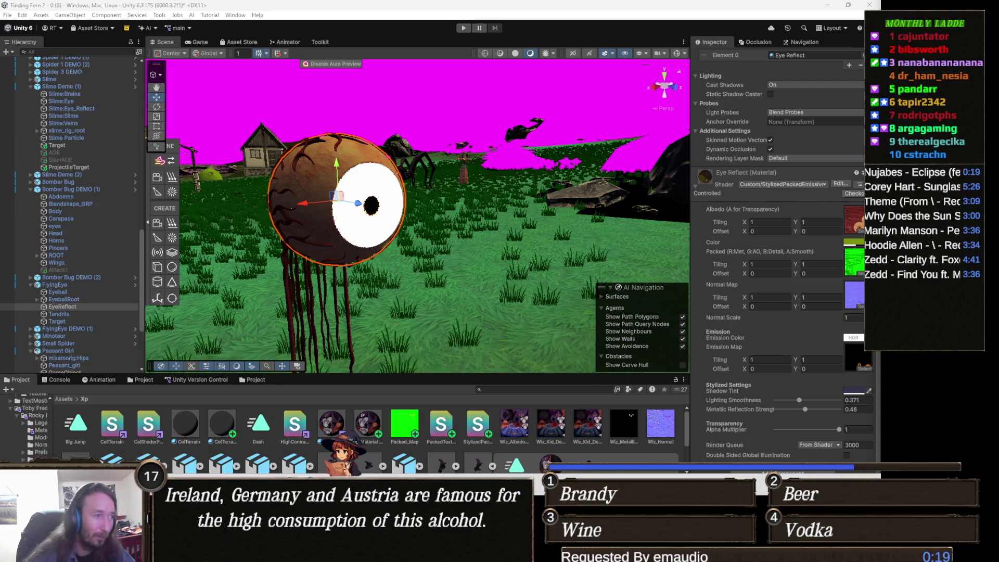
Step: Replace the PackedTextureShader code with the new transparent shader version
{"action": "key", "text": "alt+Tab"}
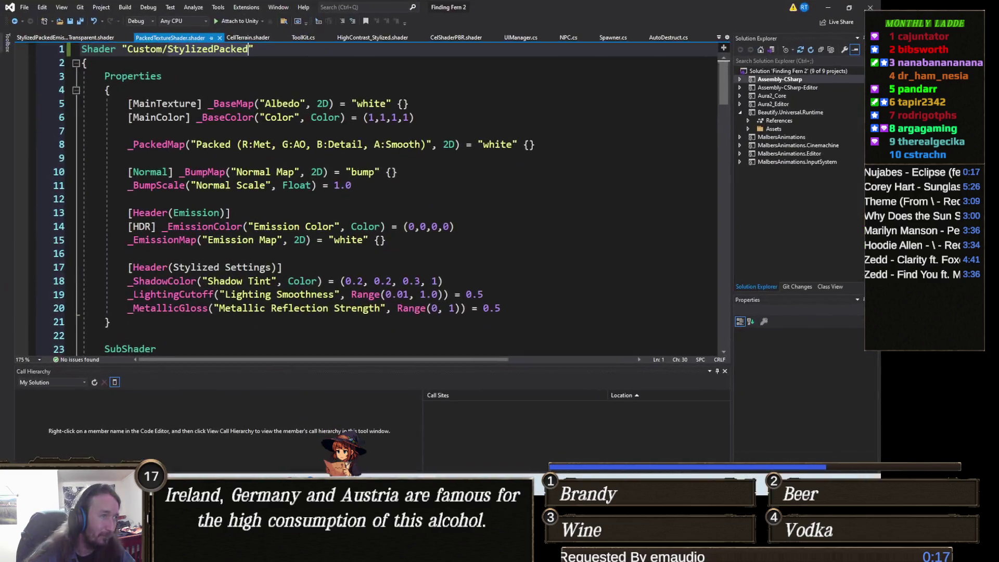
{"action": "left_click", "coordinate": [340, 255]}
{"action": "key", "text": "ctrl+a"}
{"action": "key", "text": "ctrl+v"}
{"action": "scroll", "coordinate": [255, 171], "scroll_direction": "up", "scroll_amount": 20}
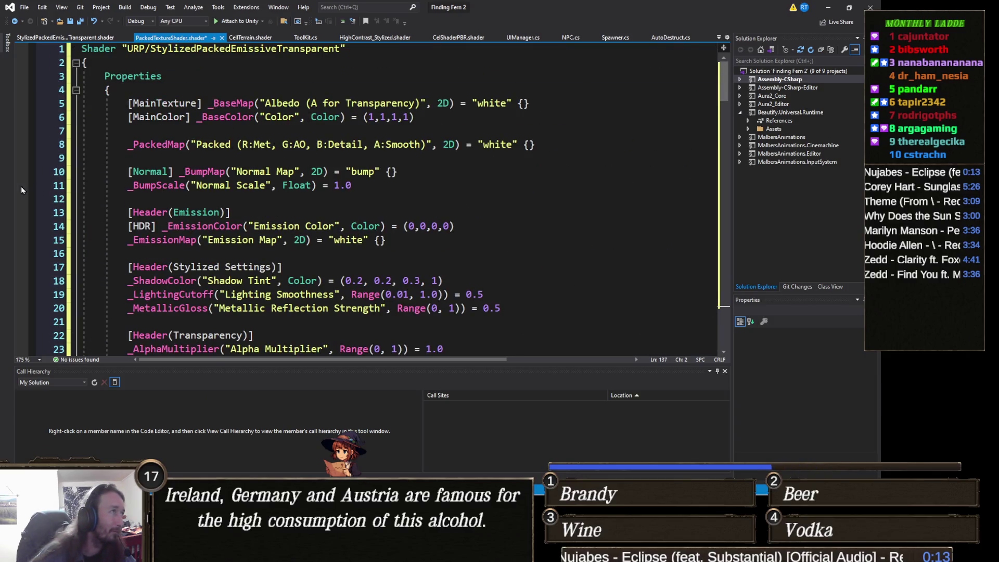
Step: Rename the shader to Custom/StylizedPackedEmissiveTransparent and save the file
{"action": "double_click", "coordinate": [134, 48]}
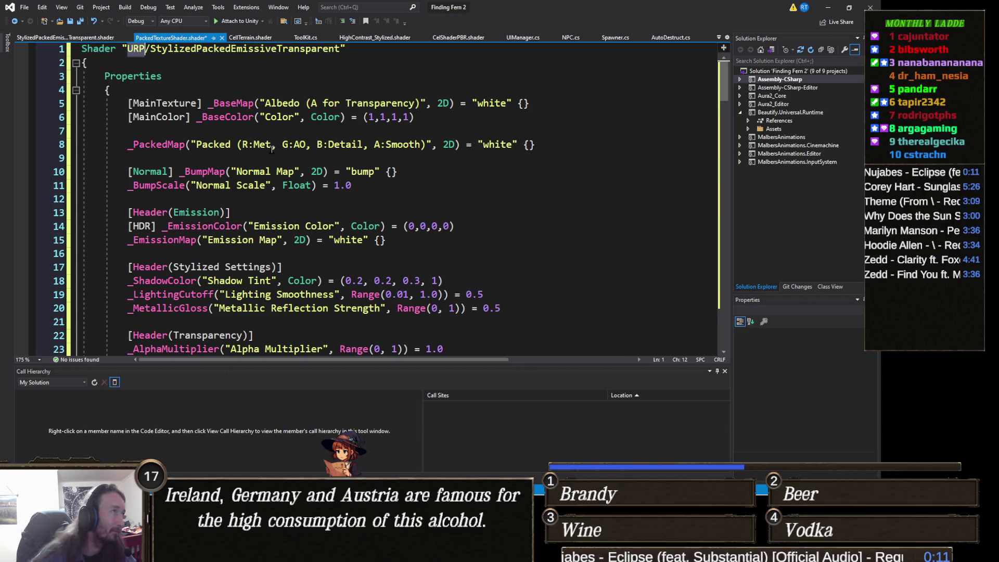
{"action": "type", "text": "Custo"}
{"action": "type", "text": "m"}
{"action": "key", "text": "ctrl+s"}
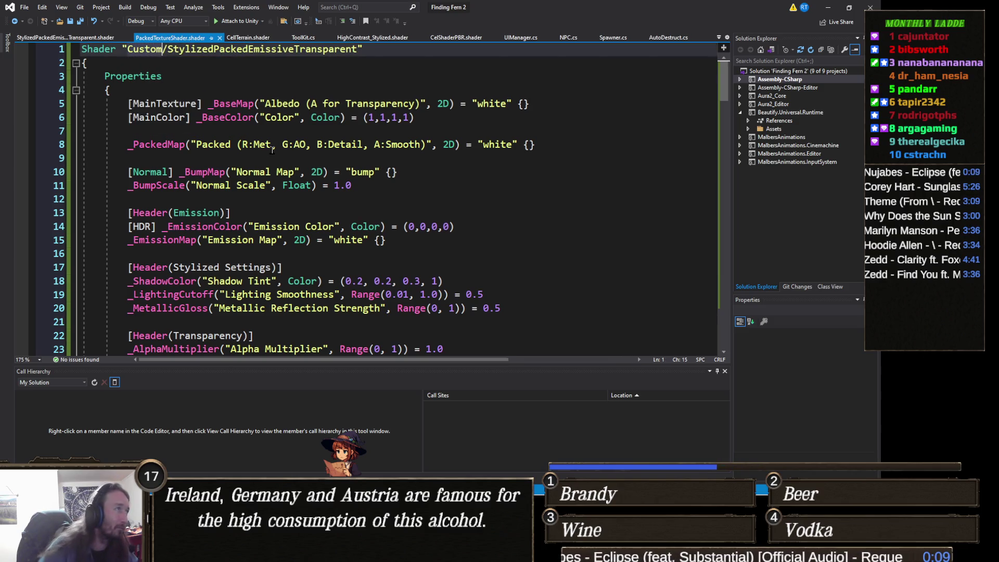
{"action": "left_click", "coordinate": [828, 8]}
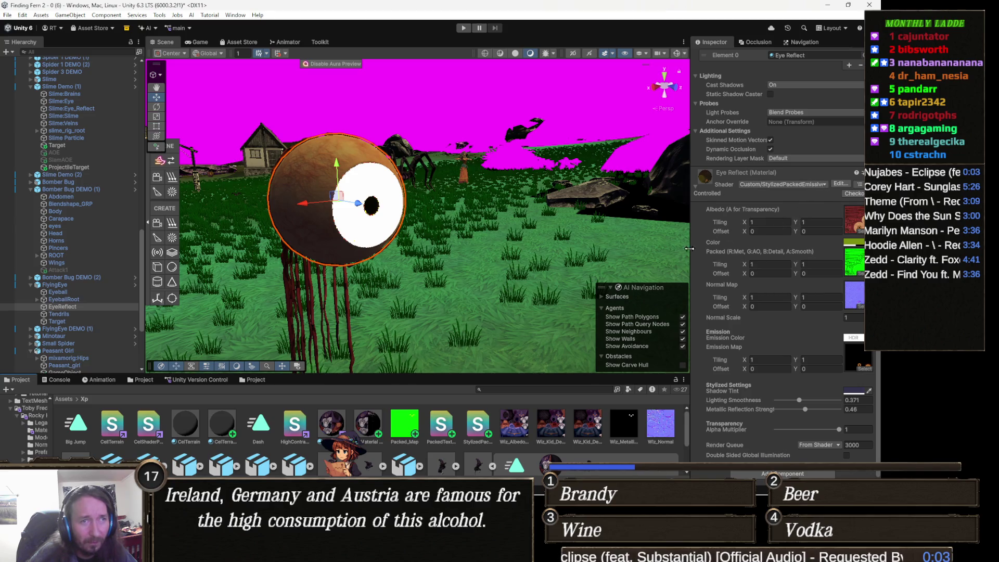
Step: Set the alpha of the Eye Reflect material's Color to 174 in the colour picker
{"action": "left_click", "coordinate": [858, 241]}
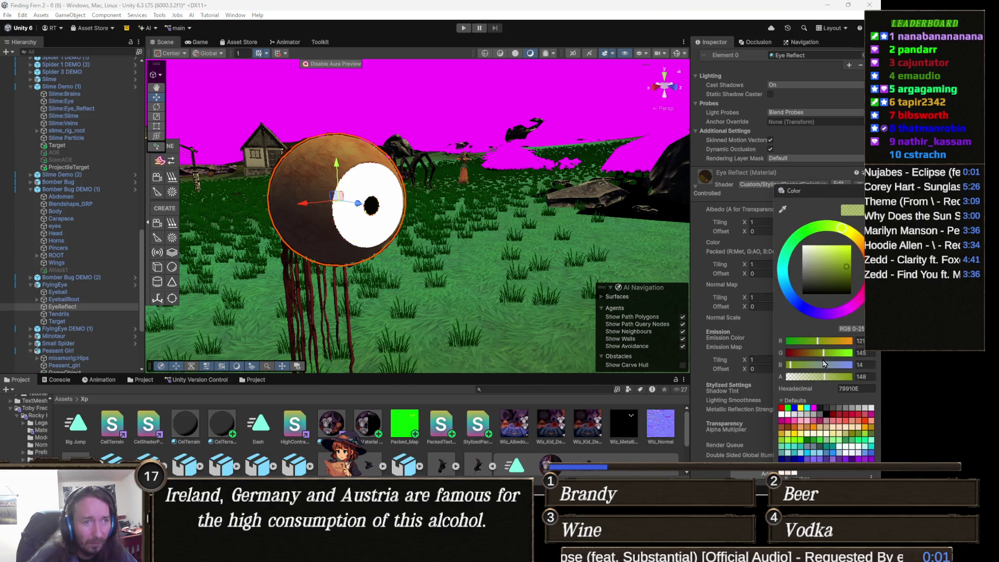
{"action": "left_click_drag", "start_coordinate": [840, 381], "coordinate": [718, 382]}
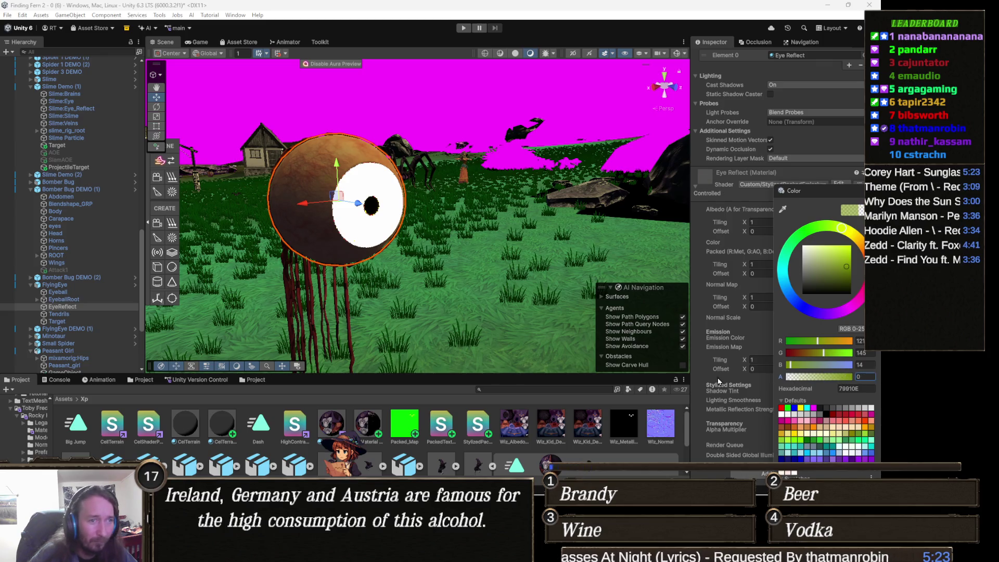
{"action": "left_click", "coordinate": [840, 378]}
{"action": "left_click_drag", "start_coordinate": [839, 378], "coordinate": [832, 377]}
{"action": "left_click", "coordinate": [700, 312]}
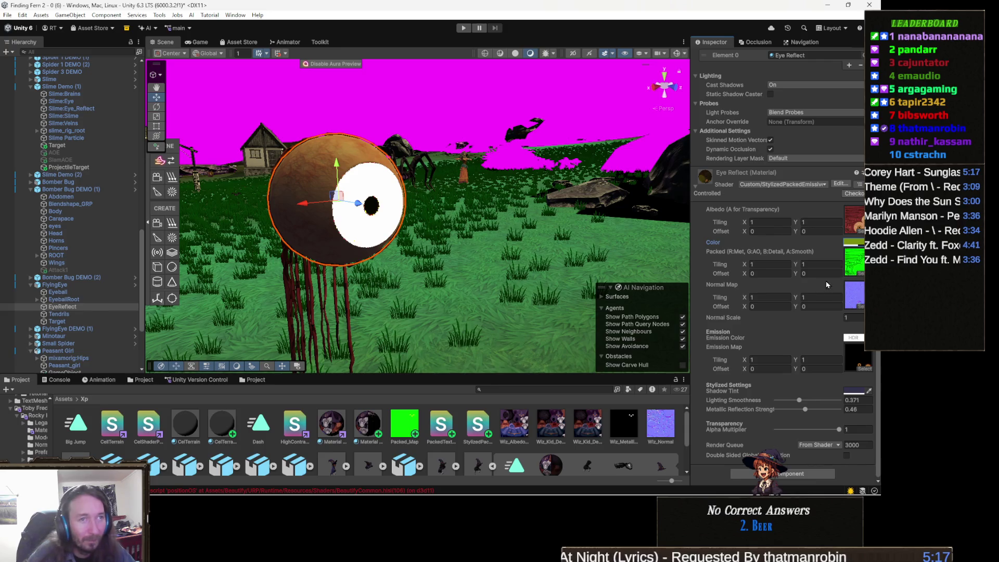
{"action": "scroll", "coordinate": [766, 312], "scroll_direction": "up", "scroll_amount": 5}
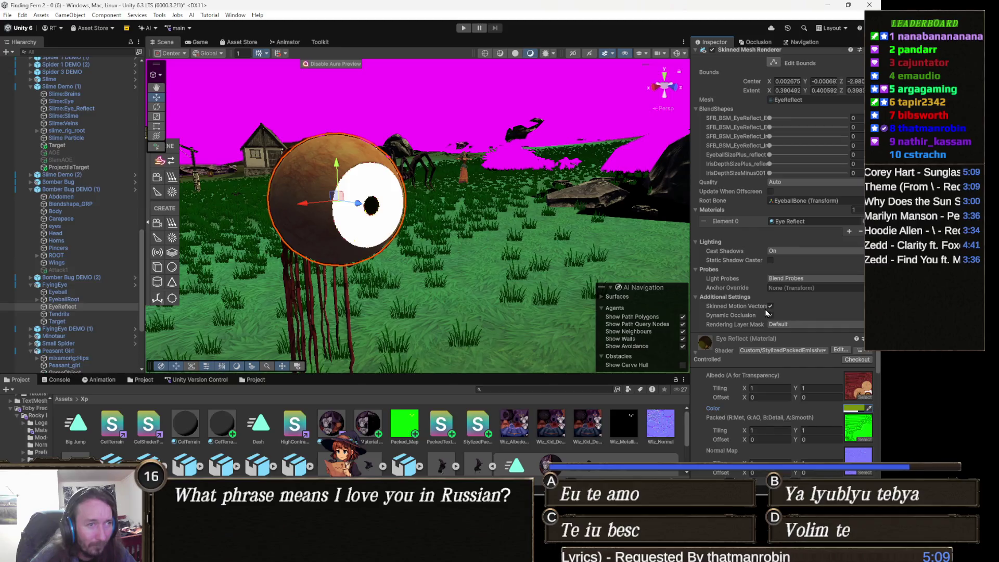
Step: Set the Packed, Normal Map, Emission Map and Albedo slots to None, then inspect the untextured eye
{"action": "scroll", "coordinate": [782, 300], "scroll_direction": "down", "scroll_amount": 2}
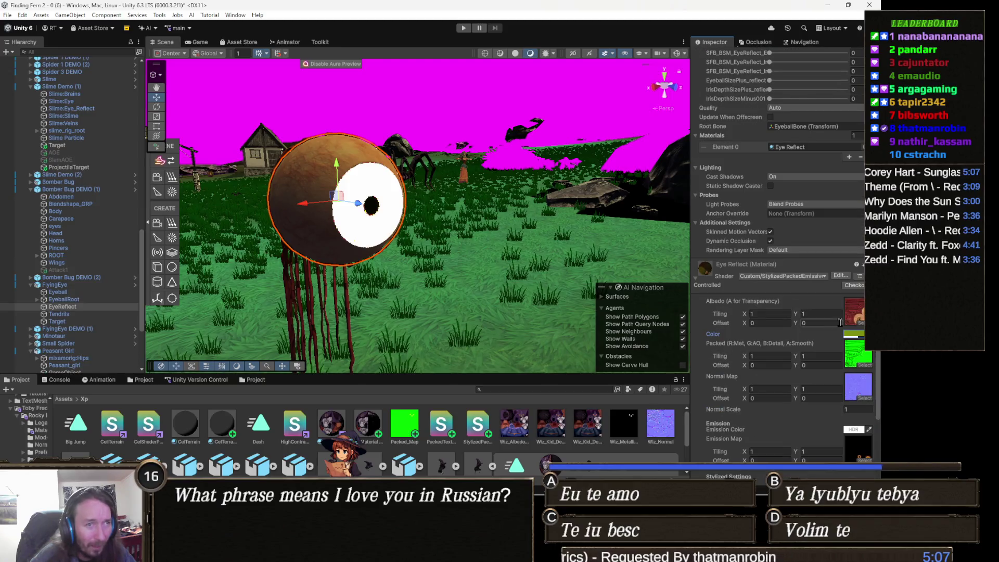
{"action": "left_click", "coordinate": [861, 356]}
{"action": "key", "text": "Delete"}
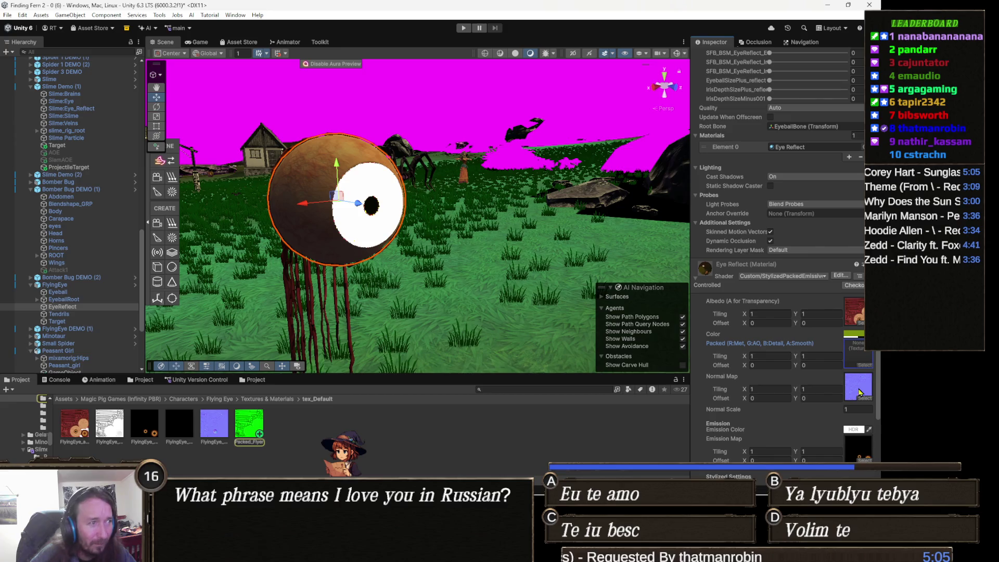
{"action": "left_click", "coordinate": [860, 392]}
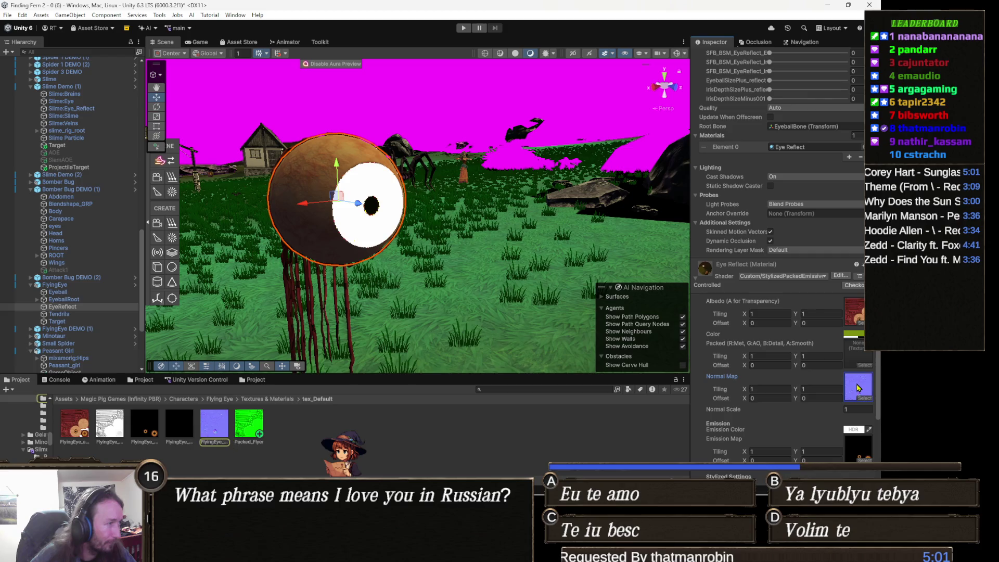
{"action": "key", "text": "Delete"}
{"action": "scroll", "coordinate": [859, 393], "scroll_direction": "down", "scroll_amount": 3}
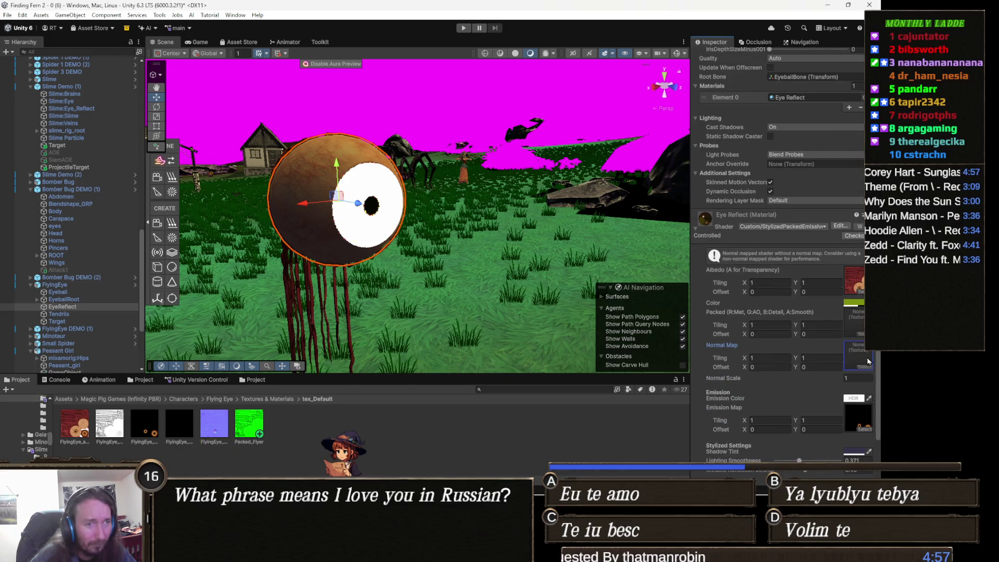
{"action": "left_click", "coordinate": [859, 416]}
{"action": "key", "text": "Delete"}
{"action": "left_click", "coordinate": [859, 281]}
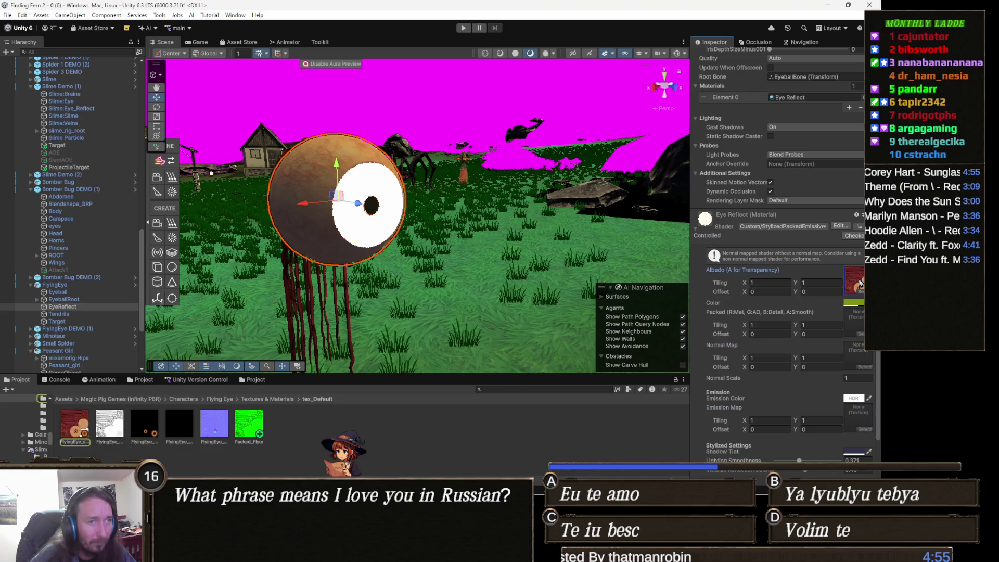
{"action": "key", "text": "Delete"}
{"action": "mouse_move", "coordinate": [573, 250]}
{"action": "left_mouse_down"}
{"action": "mouse_move", "coordinate": [195, 216]}
{"action": "mouse_move", "coordinate": [560, 261]}
{"action": "mouse_move", "coordinate": [376, 260]}
{"action": "mouse_move", "coordinate": [570, 276]}
{"action": "mouse_move", "coordinate": [598, 263]}
{"action": "mouse_move", "coordinate": [686, 268]}
{"action": "mouse_move", "coordinate": [148, 243]}
{"action": "mouse_move", "coordinate": [614, 243]}
{"action": "mouse_move", "coordinate": [479, 243]}
{"action": "left_mouse_up"}
{"action": "left_click_drag", "start_coordinate": [849, 246], "coordinate": [42, 255]}
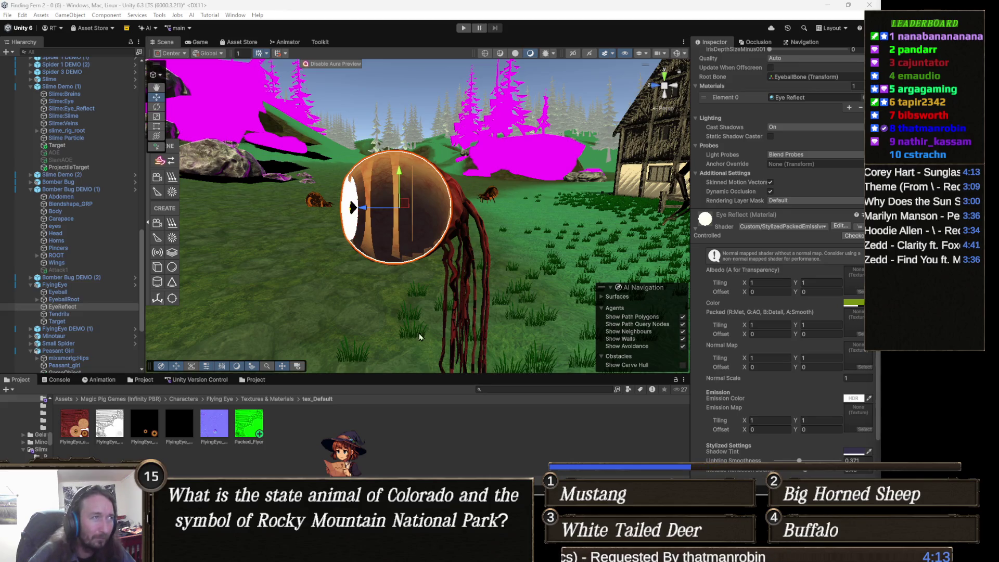
{"action": "scroll", "coordinate": [744, 403], "scroll_direction": "down", "scroll_amount": 3}
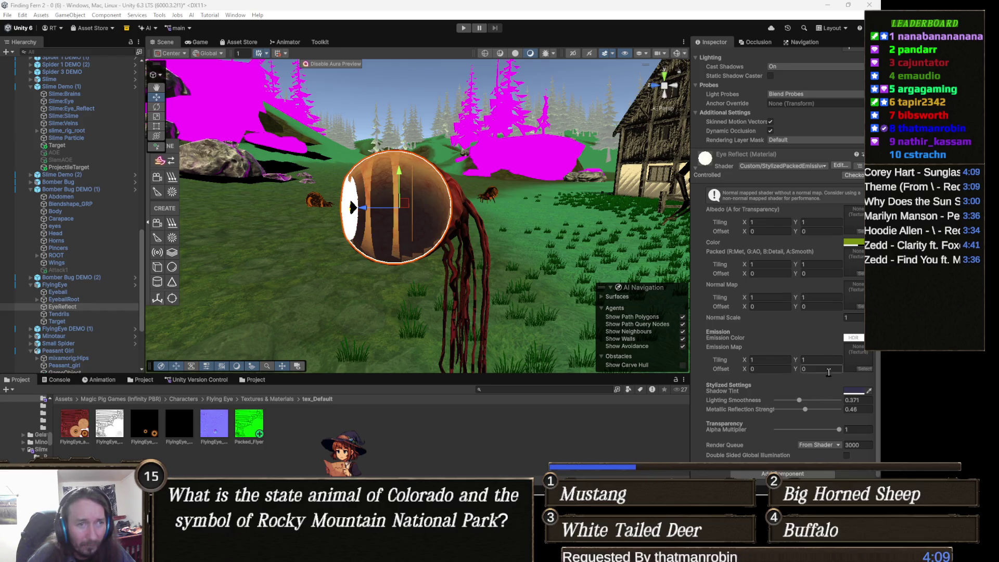
Step: Make the Eye Reflect Color black (000000) with alpha 190, checking the dark shell
{"action": "left_click", "coordinate": [854, 337]}
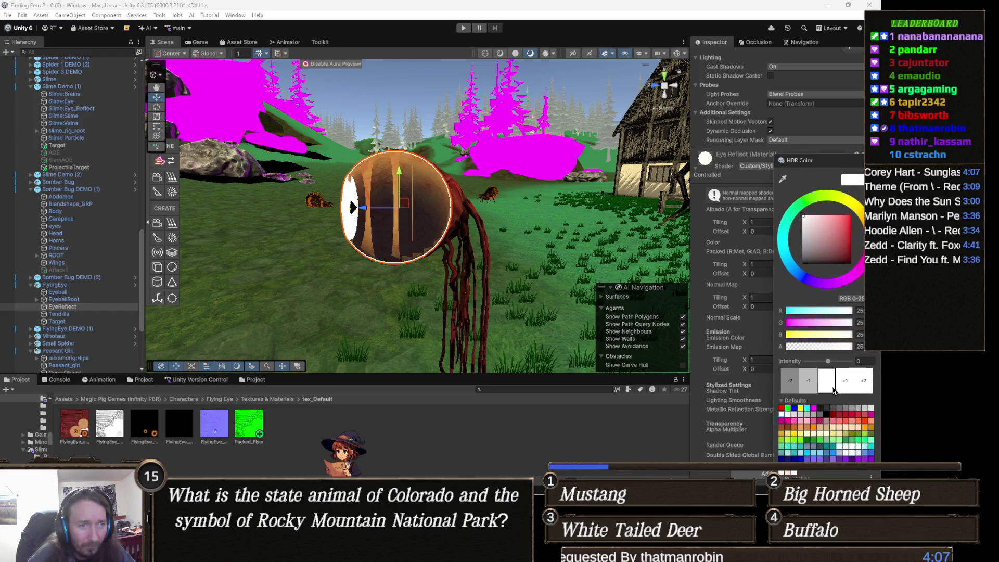
{"action": "left_click", "coordinate": [557, 281]}
{"action": "left_click_drag", "start_coordinate": [557, 281], "coordinate": [551, 273]}
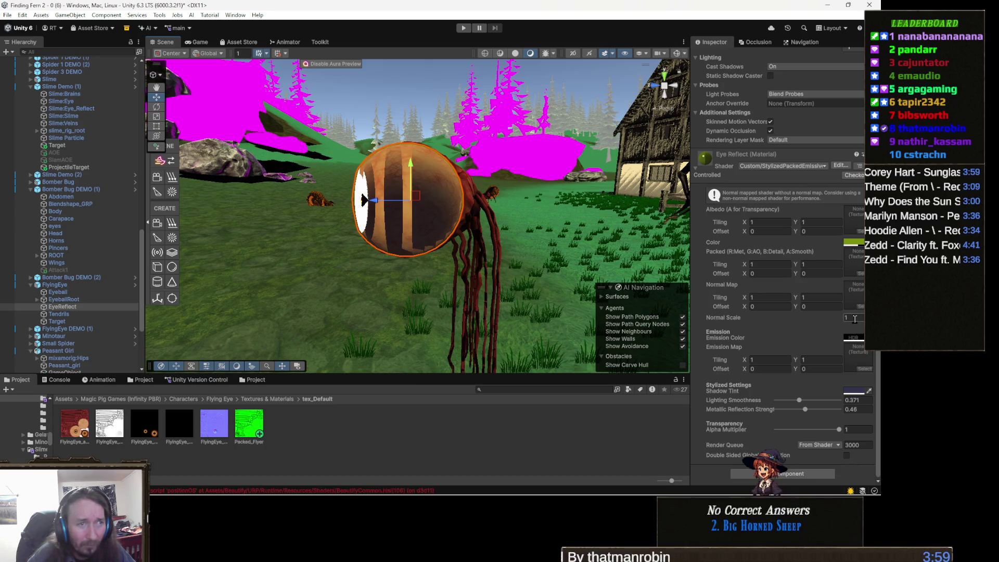
{"action": "left_click", "coordinate": [853, 246]}
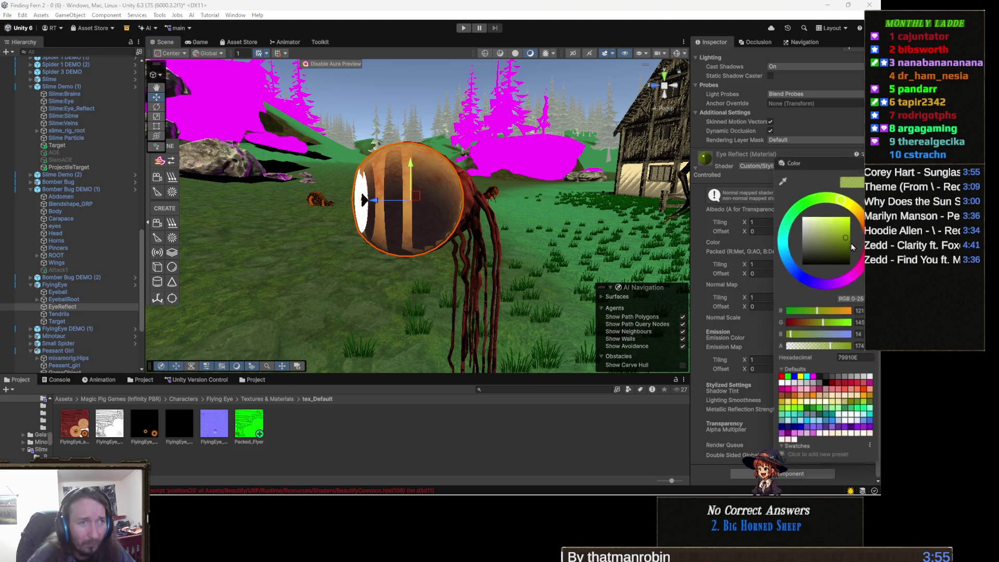
{"action": "left_click_drag", "start_coordinate": [795, 236], "coordinate": [850, 269]}
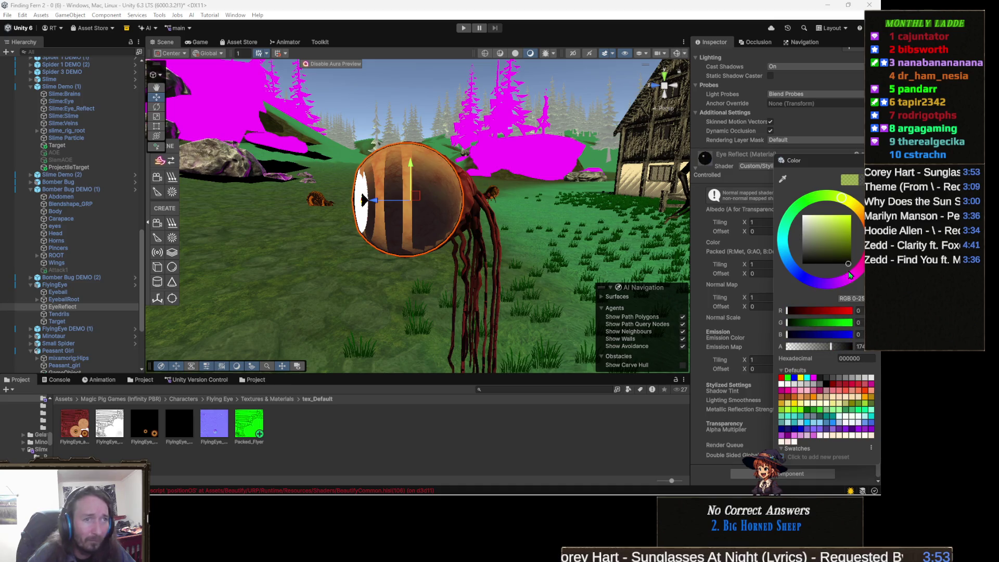
{"action": "left_click_drag", "start_coordinate": [832, 347], "coordinate": [854, 347]}
{"action": "mouse_move", "coordinate": [416, 288]}
{"action": "left_mouse_down"}
{"action": "mouse_move", "coordinate": [593, 288]}
{"action": "mouse_move", "coordinate": [620, 304]}
{"action": "left_mouse_up"}
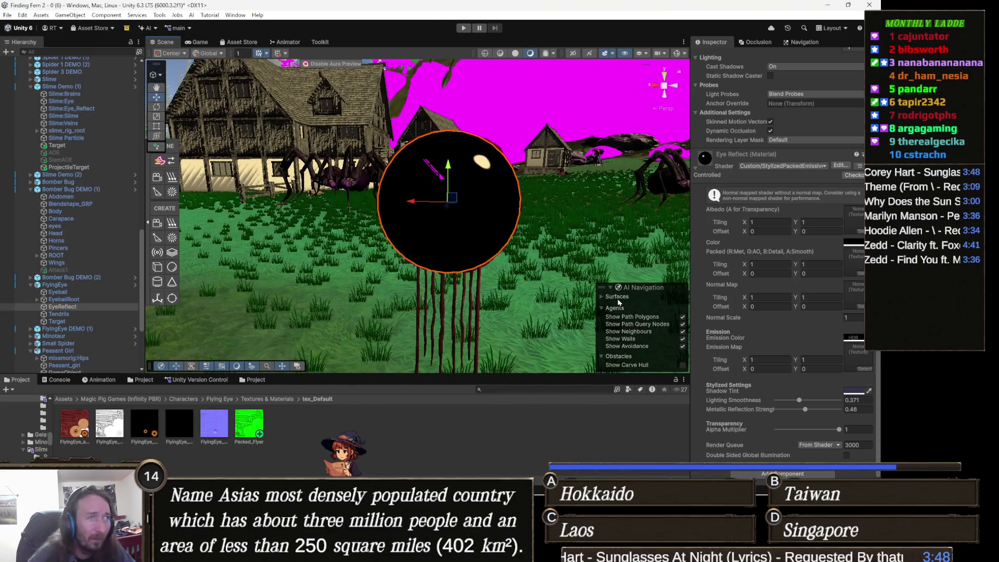
{"action": "left_click", "coordinate": [860, 245]}
{"action": "mouse_move", "coordinate": [852, 376]}
{"action": "left_mouse_down"}
{"action": "mouse_move", "coordinate": [837, 379]}
{"action": "mouse_move", "coordinate": [870, 381]}
{"action": "mouse_move", "coordinate": [849, 384]}
{"action": "left_mouse_up"}
{"action": "left_click_drag", "start_coordinate": [614, 276], "coordinate": [586, 282]}
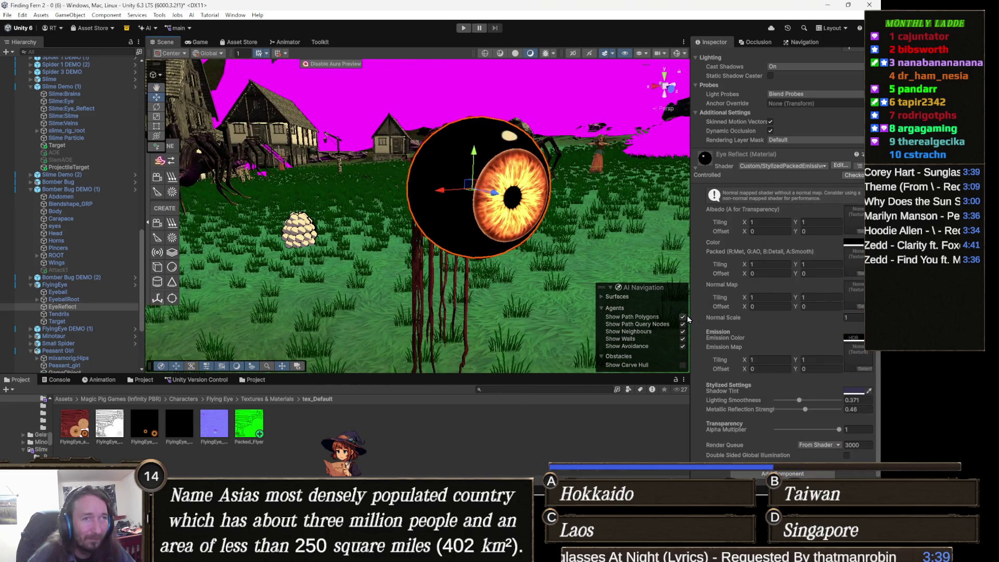
Step: Tint the Emission Color red and assign a texture to the Emission Map
{"action": "left_click", "coordinate": [849, 339]}
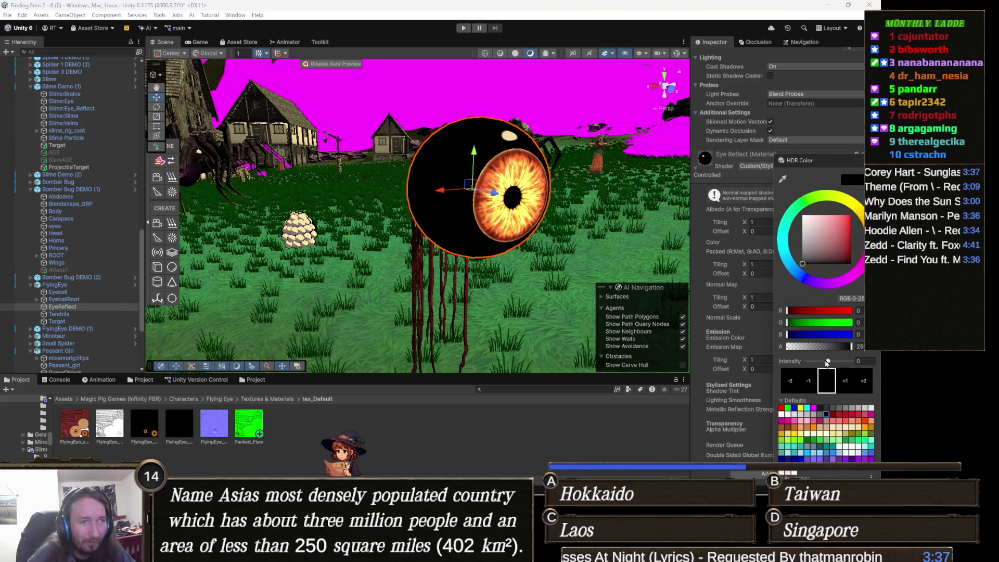
{"action": "left_click", "coordinate": [804, 215]}
{"action": "mouse_move", "coordinate": [804, 216]}
{"action": "left_mouse_down"}
{"action": "mouse_move", "coordinate": [848, 229]}
{"action": "mouse_move", "coordinate": [827, 226]}
{"action": "mouse_move", "coordinate": [837, 230]}
{"action": "left_mouse_up"}
{"action": "right_click", "coordinate": [591, 238]}
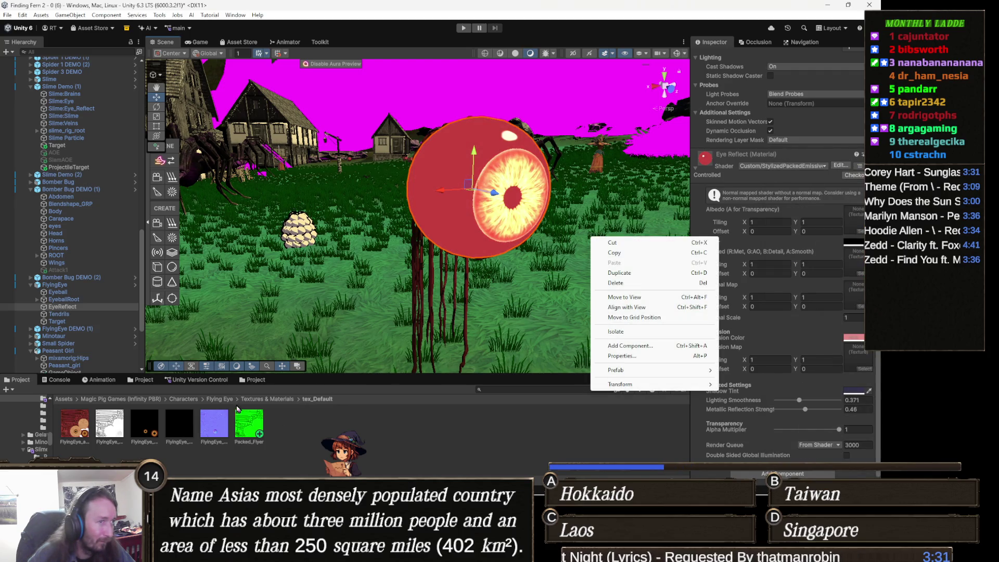
{"action": "left_click", "coordinate": [354, 399]}
{"action": "left_click_drag", "start_coordinate": [149, 429], "coordinate": [856, 363]}
Step: Lighten the Emission Color to pale pink and assign the eye texture to Albedo
{"action": "left_click", "coordinate": [854, 337]}
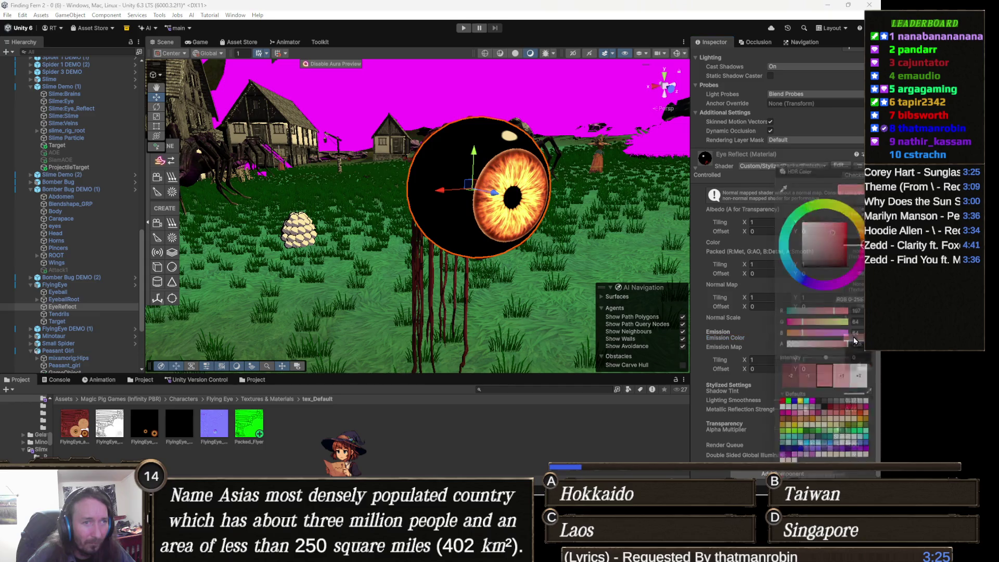
{"action": "mouse_move", "coordinate": [821, 231]}
{"action": "left_mouse_down"}
{"action": "mouse_move", "coordinate": [775, 189]}
{"action": "mouse_move", "coordinate": [810, 183]}
{"action": "mouse_move", "coordinate": [789, 198]}
{"action": "mouse_move", "coordinate": [781, 188]}
{"action": "left_mouse_up"}
{"action": "left_click_drag", "start_coordinate": [417, 236], "coordinate": [401, 247]}
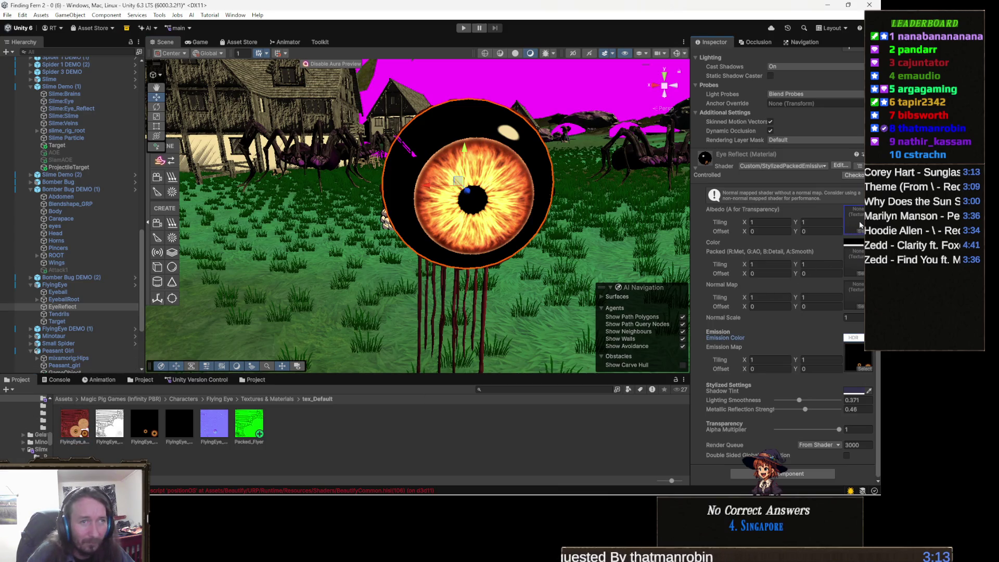
{"action": "left_click_drag", "start_coordinate": [860, 225], "coordinate": [860, 225]}
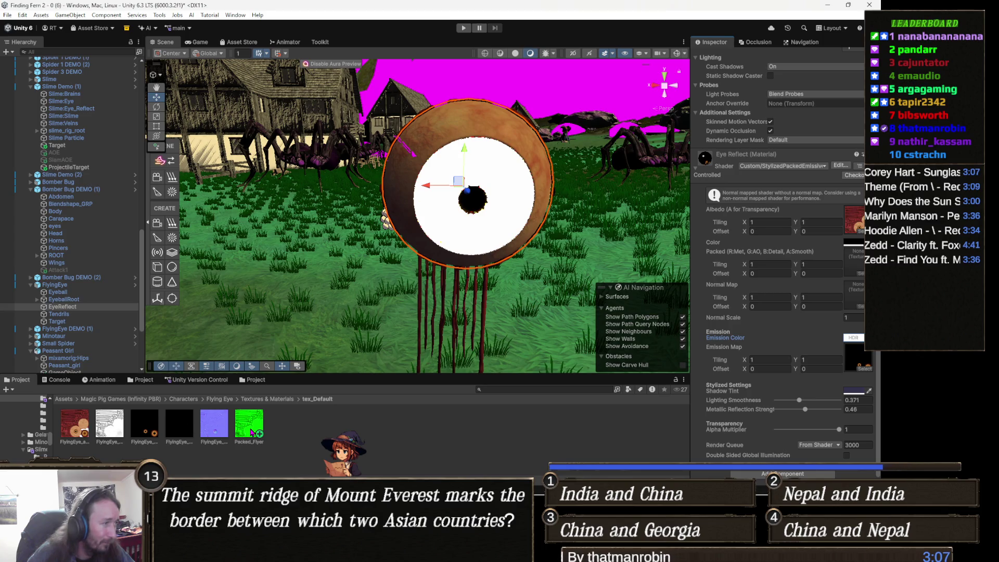
{"action": "left_click_drag", "start_coordinate": [858, 312], "coordinate": [858, 292]}
{"action": "left_click_drag", "start_coordinate": [469, 255], "coordinate": [543, 270]}
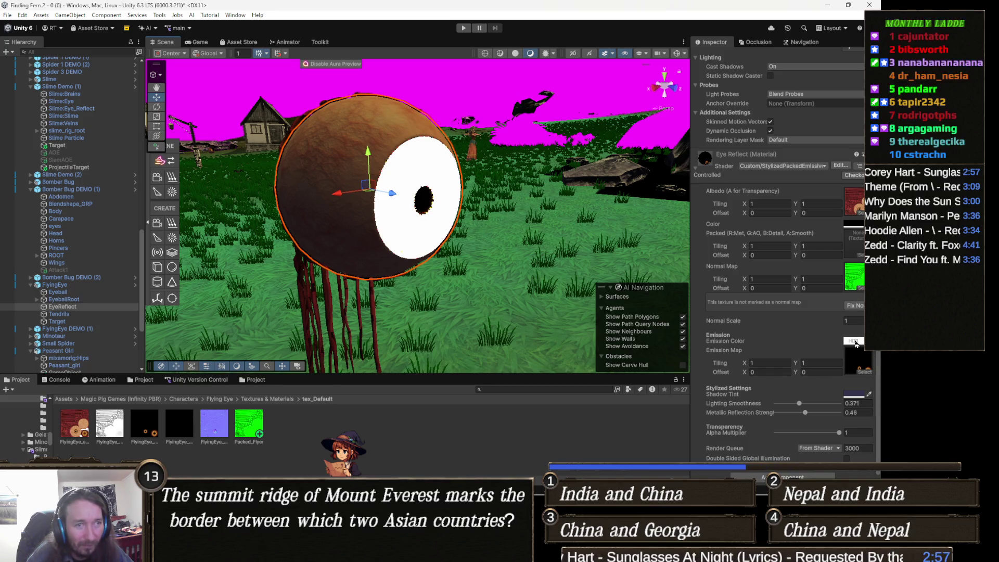
{"action": "left_click", "coordinate": [850, 225]}
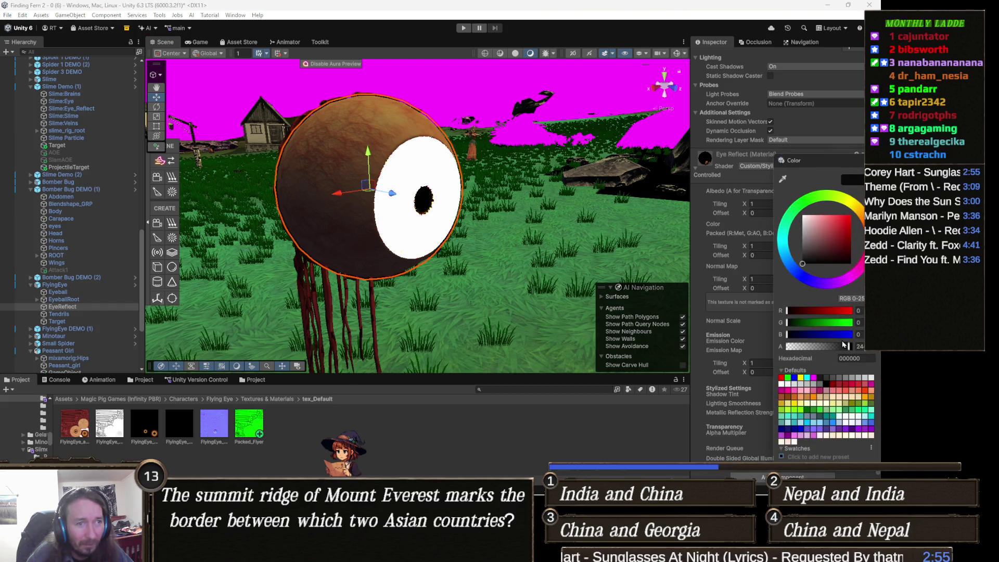
{"action": "left_click_drag", "start_coordinate": [846, 347], "coordinate": [841, 347]}
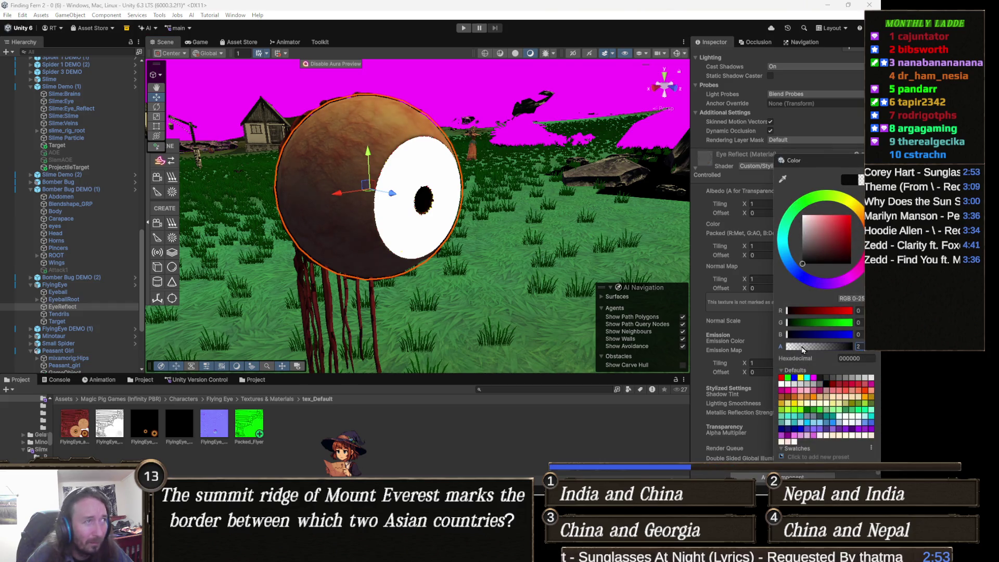
{"action": "left_click_drag", "start_coordinate": [581, 230], "coordinate": [592, 237]}
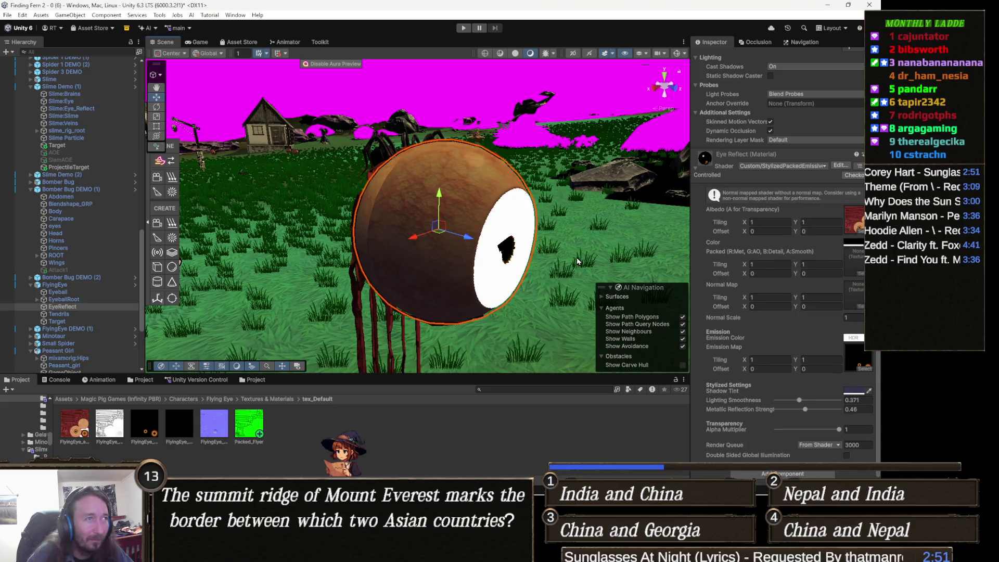
{"action": "left_click_drag", "start_coordinate": [569, 284], "coordinate": [468, 282]}
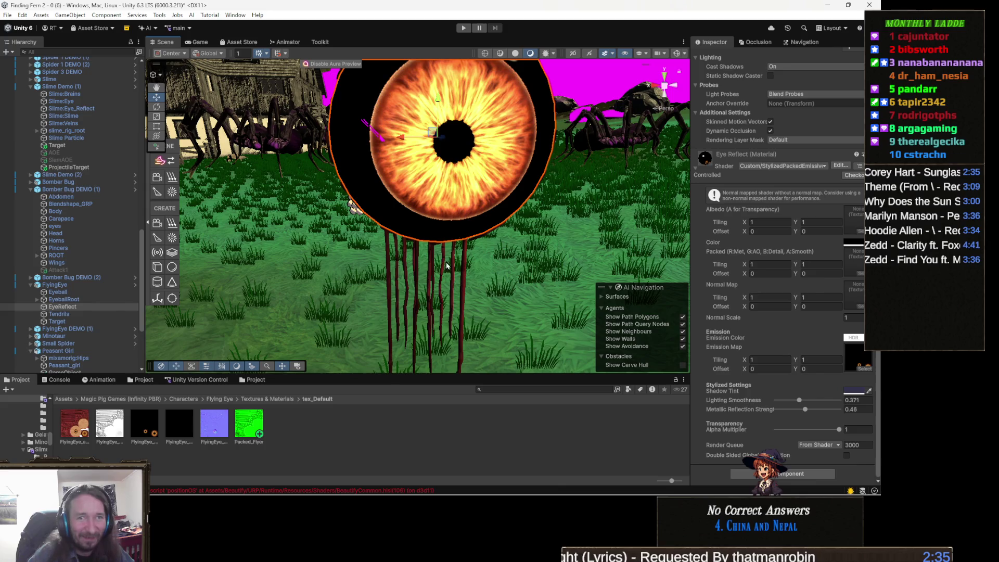
{"action": "mouse_move", "coordinate": [446, 266]}
{"action": "left_mouse_down"}
{"action": "mouse_move", "coordinate": [498, 289]}
{"action": "mouse_move", "coordinate": [572, 288]}
{"action": "mouse_move", "coordinate": [466, 281]}
{"action": "left_mouse_up"}
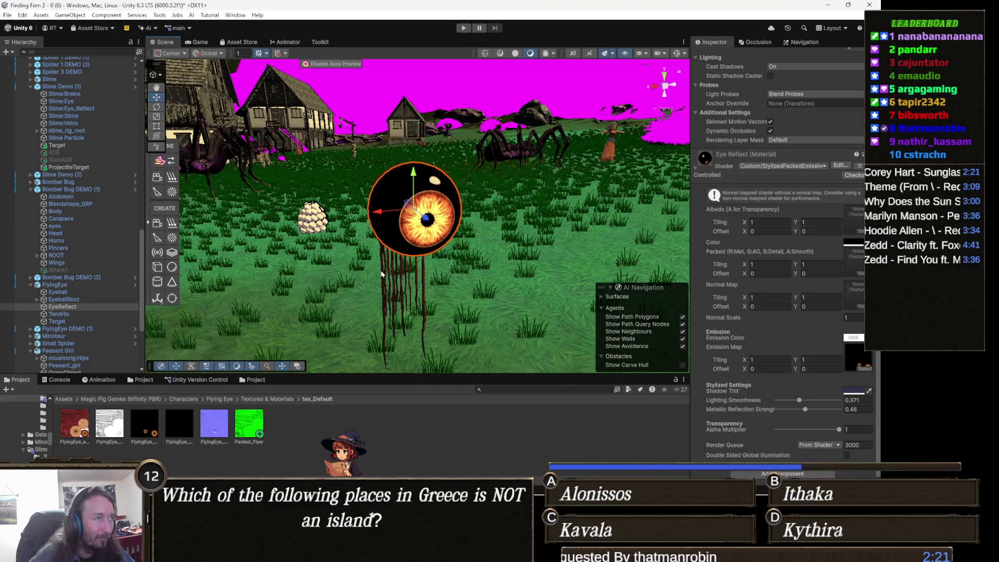
{"action": "left_click_drag", "start_coordinate": [381, 274], "coordinate": [316, 275]}
{"action": "mouse_move", "coordinate": [233, 278]}
{"action": "left_mouse_down"}
{"action": "mouse_move", "coordinate": [131, 276]}
{"action": "mouse_move", "coordinate": [476, 314]}
{"action": "mouse_move", "coordinate": [463, 311]}
{"action": "left_mouse_up"}
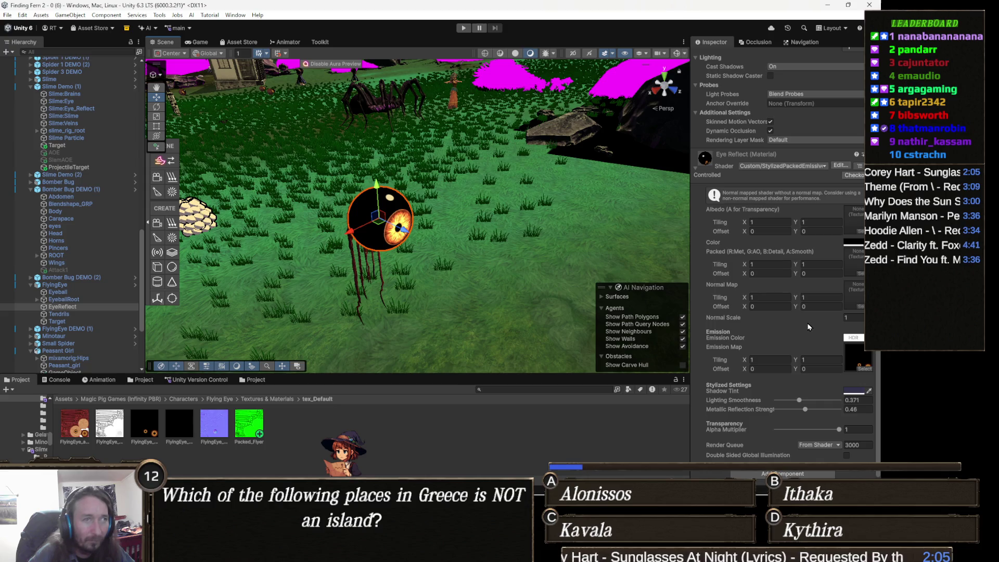
Step: Set Lighting Smoothness to 0.299, Metallic Reflection Strength to 0, and a brighter orange eye Color
{"action": "mouse_move", "coordinate": [466, 279]}
{"action": "left_mouse_down"}
{"action": "mouse_move", "coordinate": [461, 270]}
{"action": "mouse_move", "coordinate": [481, 272]}
{"action": "left_mouse_up"}
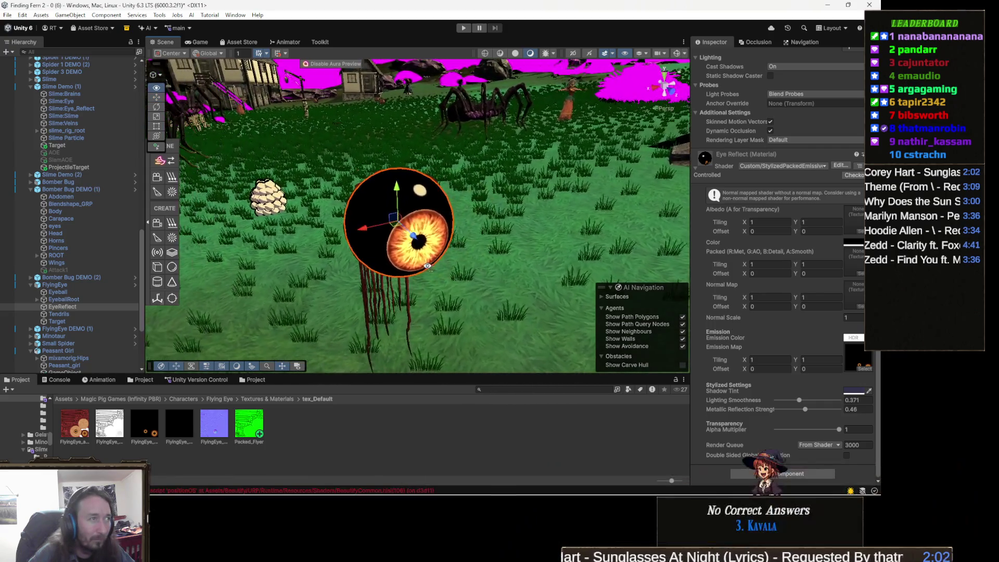
{"action": "left_click", "coordinate": [859, 359]}
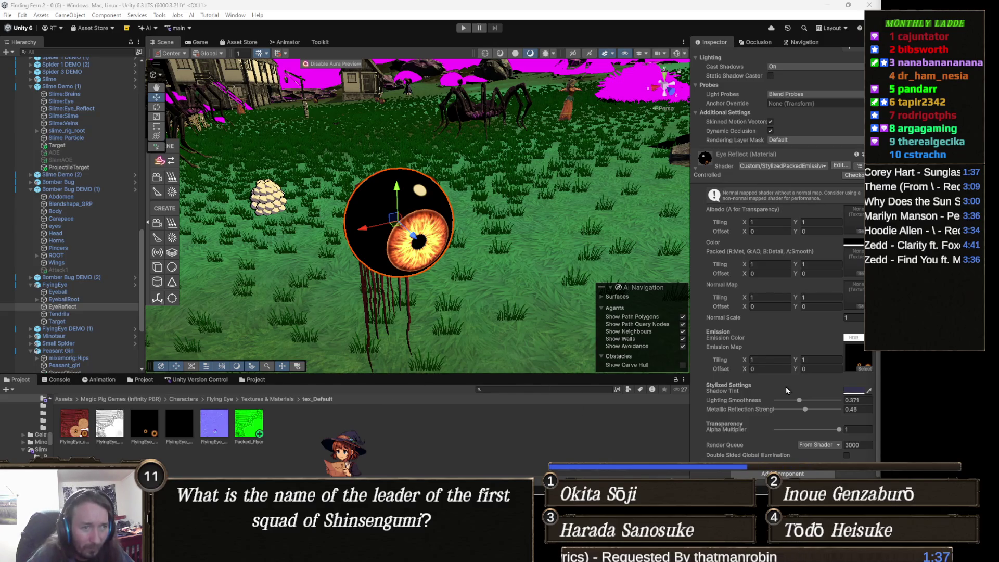
{"action": "mouse_move", "coordinate": [799, 405]}
{"action": "left_mouse_down"}
{"action": "mouse_move", "coordinate": [765, 405]}
{"action": "mouse_move", "coordinate": [800, 407]}
{"action": "mouse_move", "coordinate": [757, 416]}
{"action": "left_mouse_up"}
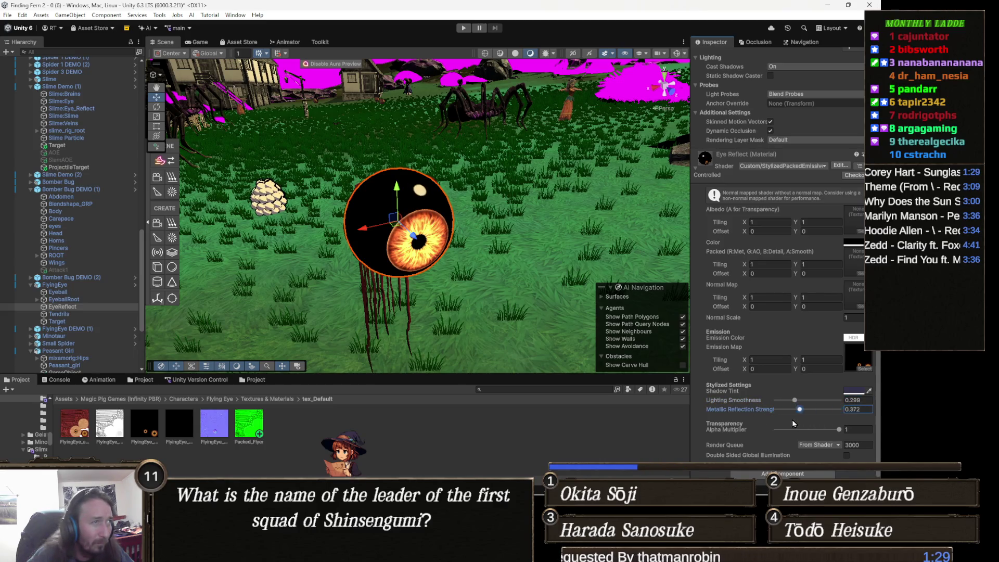
{"action": "left_click", "coordinate": [853, 243]}
{"action": "mouse_move", "coordinate": [828, 277]}
{"action": "left_mouse_down"}
{"action": "mouse_move", "coordinate": [795, 234]}
{"action": "mouse_move", "coordinate": [830, 276]}
{"action": "mouse_move", "coordinate": [839, 272]}
{"action": "mouse_move", "coordinate": [829, 281]}
{"action": "left_mouse_up"}
{"action": "mouse_move", "coordinate": [520, 250]}
{"action": "left_mouse_down"}
{"action": "mouse_move", "coordinate": [469, 261]}
{"action": "mouse_move", "coordinate": [557, 294]}
{"action": "mouse_move", "coordinate": [577, 292]}
{"action": "left_mouse_up"}
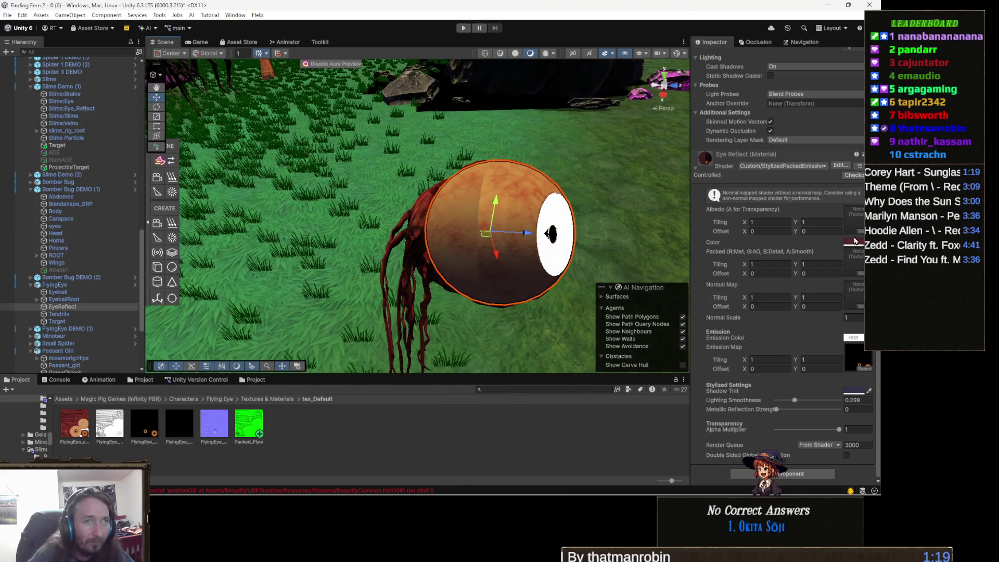
{"action": "key", "text": "ctrl+z"}
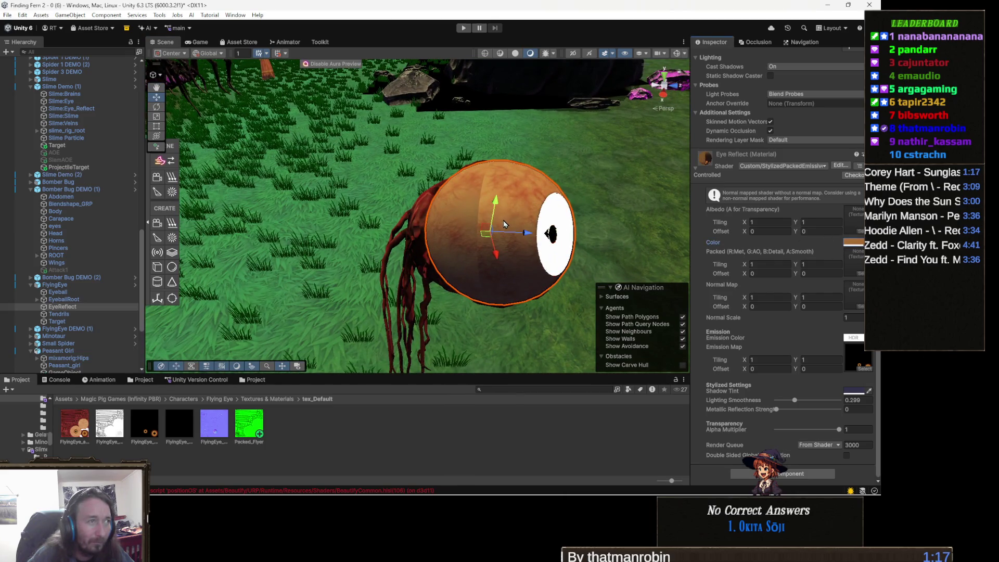
{"action": "mouse_move", "coordinate": [627, 237]}
{"action": "left_mouse_down"}
{"action": "mouse_move", "coordinate": [380, 263]}
{"action": "mouse_move", "coordinate": [553, 197]}
{"action": "mouse_move", "coordinate": [191, 204]}
{"action": "mouse_move", "coordinate": [399, 210]}
{"action": "left_mouse_up"}
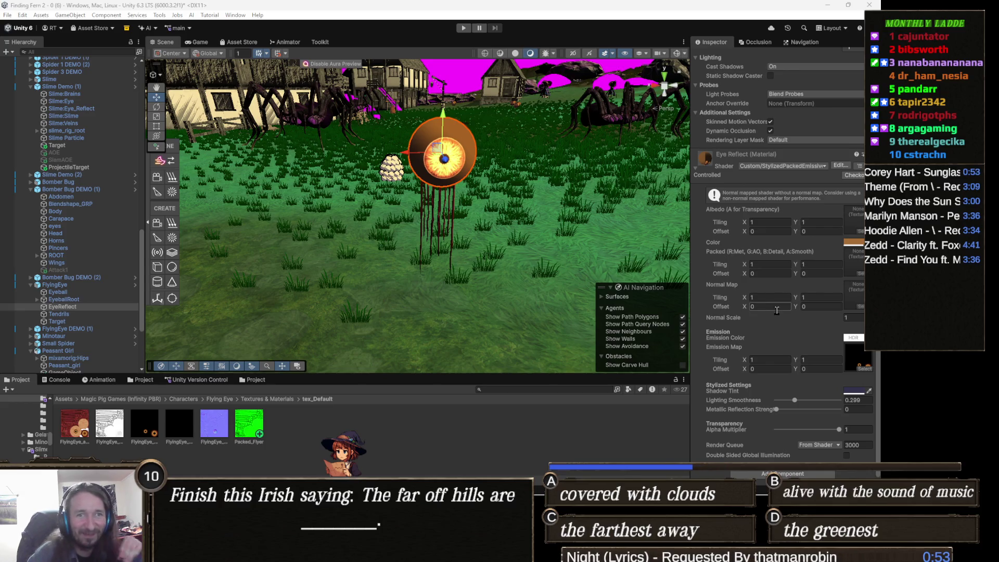
{"action": "mouse_move", "coordinate": [364, 203]}
{"action": "left_mouse_down"}
{"action": "mouse_move", "coordinate": [518, 220]}
{"action": "mouse_move", "coordinate": [392, 188]}
{"action": "mouse_move", "coordinate": [448, 173]}
{"action": "mouse_move", "coordinate": [387, 184]}
{"action": "mouse_move", "coordinate": [582, 179]}
{"action": "mouse_move", "coordinate": [643, 204]}
{"action": "mouse_move", "coordinate": [632, 195]}
{"action": "mouse_move", "coordinate": [469, 234]}
{"action": "left_mouse_up"}
{"action": "left_click", "coordinate": [460, 238]}
Step: Select PLAYER (2) and open its Ice Shards ability's Effect22 prefab for editing
{"action": "left_click", "coordinate": [459, 238]}
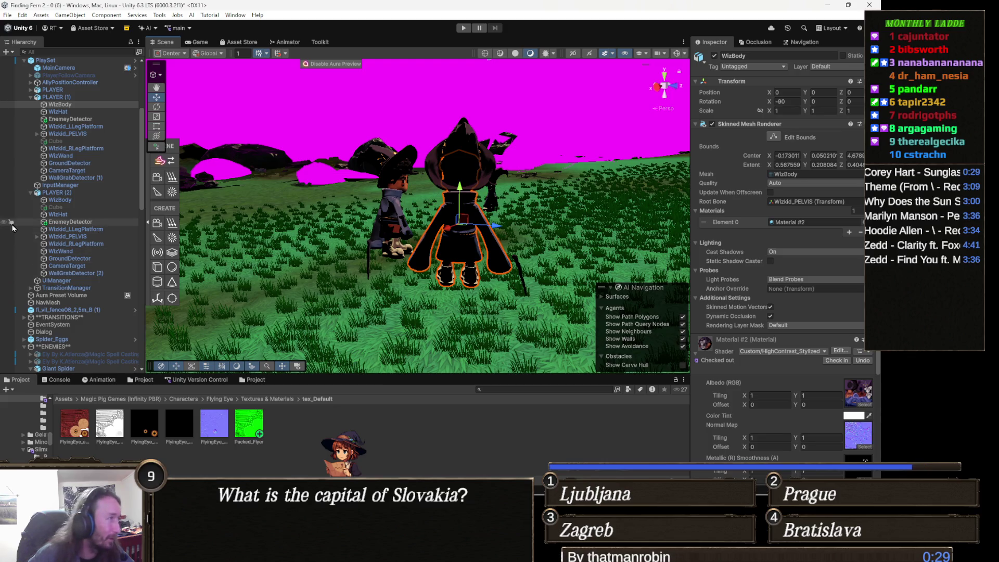
{"action": "left_click", "coordinate": [62, 192]}
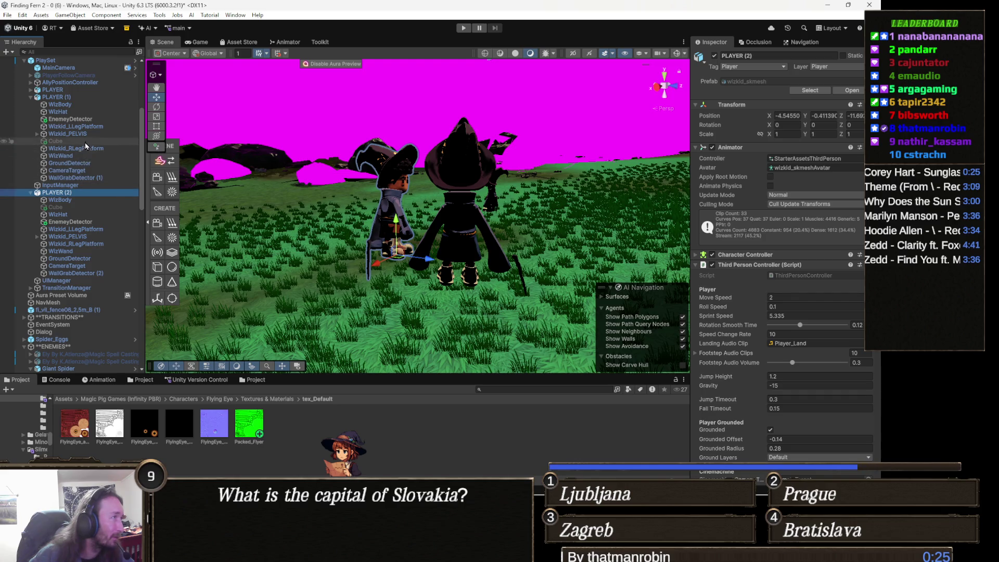
{"action": "key", "text": "Left"}
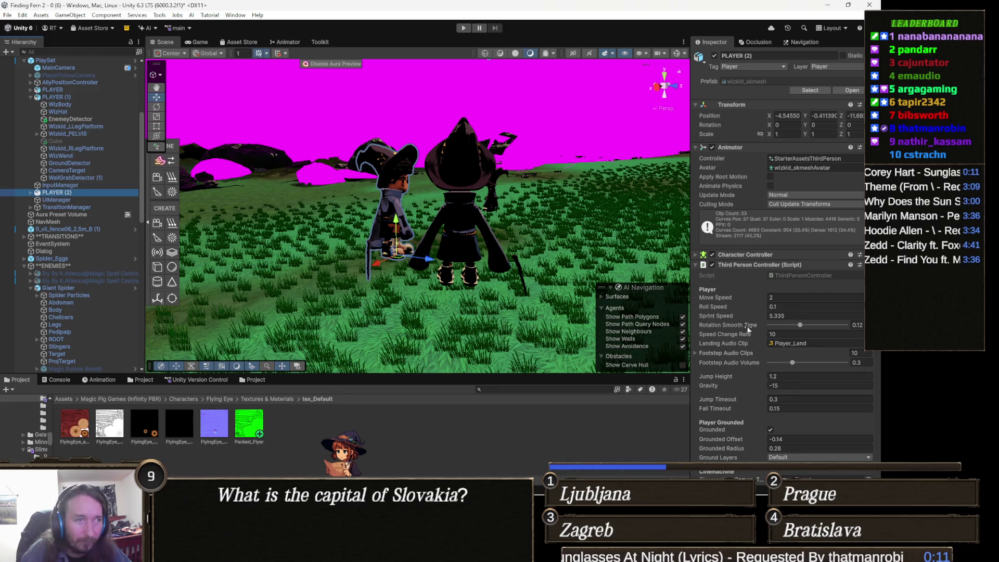
{"action": "scroll", "coordinate": [746, 329], "scroll_direction": "down", "scroll_amount": 3}
{"action": "scroll", "coordinate": [754, 332], "scroll_direction": "down", "scroll_amount": 15}
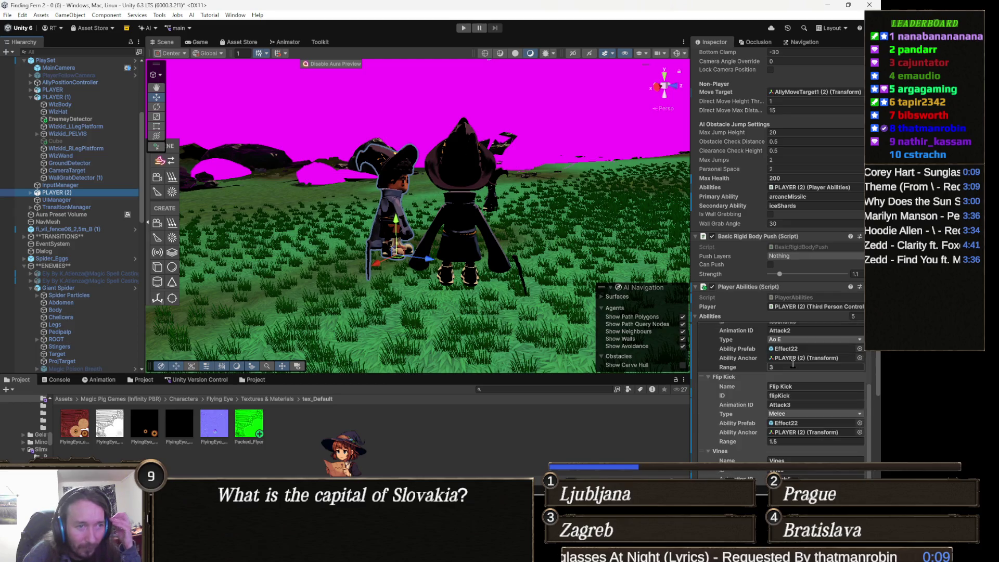
{"action": "scroll", "coordinate": [800, 390], "scroll_direction": "down", "scroll_amount": 1}
{"action": "scroll", "coordinate": [794, 375], "scroll_direction": "up", "scroll_amount": 3}
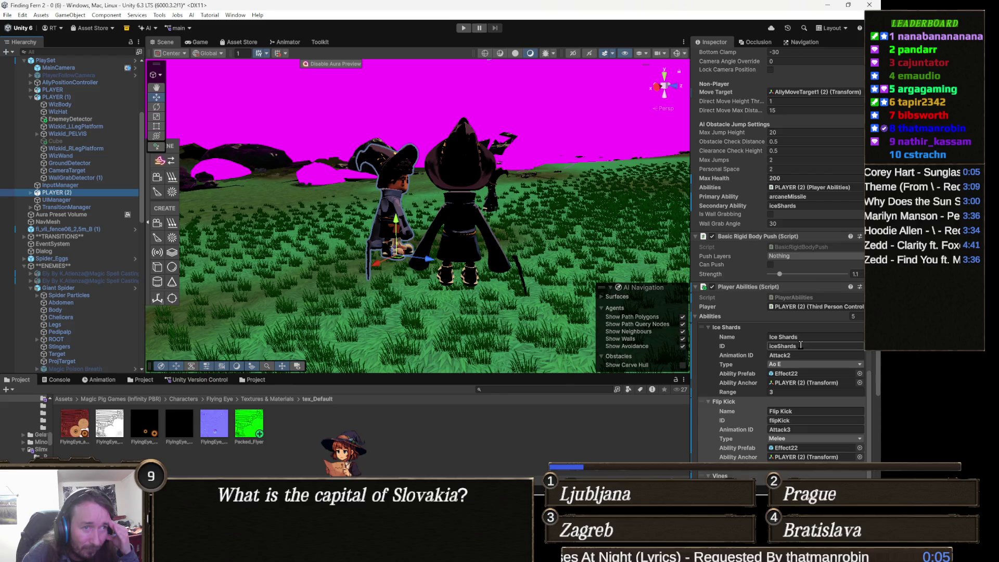
{"action": "left_click", "coordinate": [802, 374]}
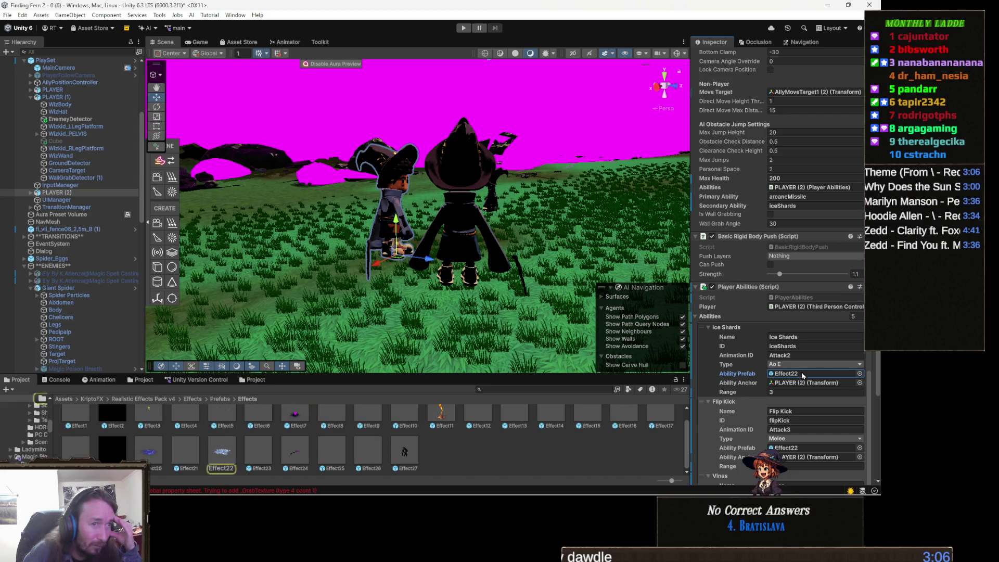
{"action": "double_click", "coordinate": [801, 372]}
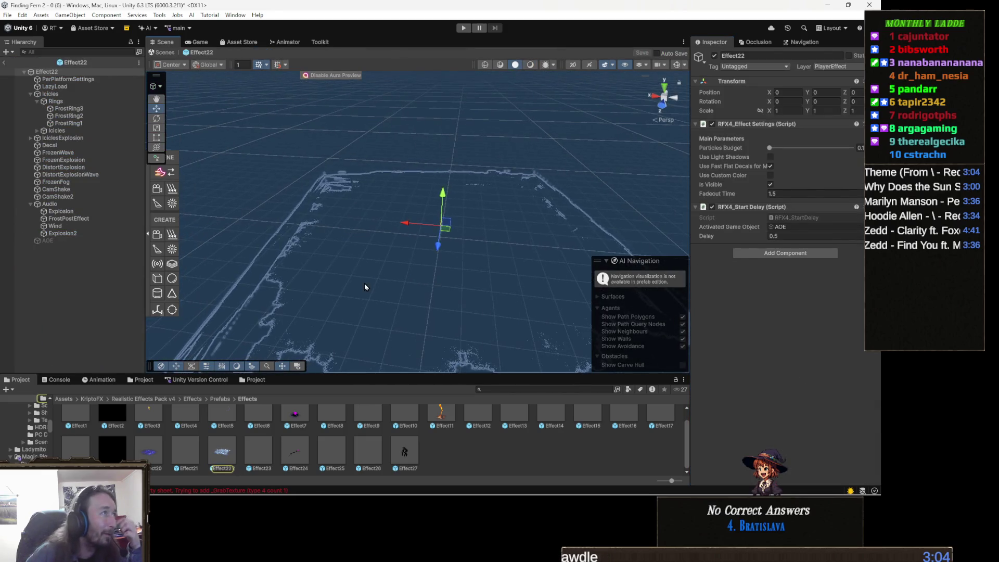
Step: Step through Effect22's parts (Icicles, FrostRings, IciclesExplosion, Decal) down to the magenta FrozenWave
{"action": "left_click", "coordinate": [85, 79]}
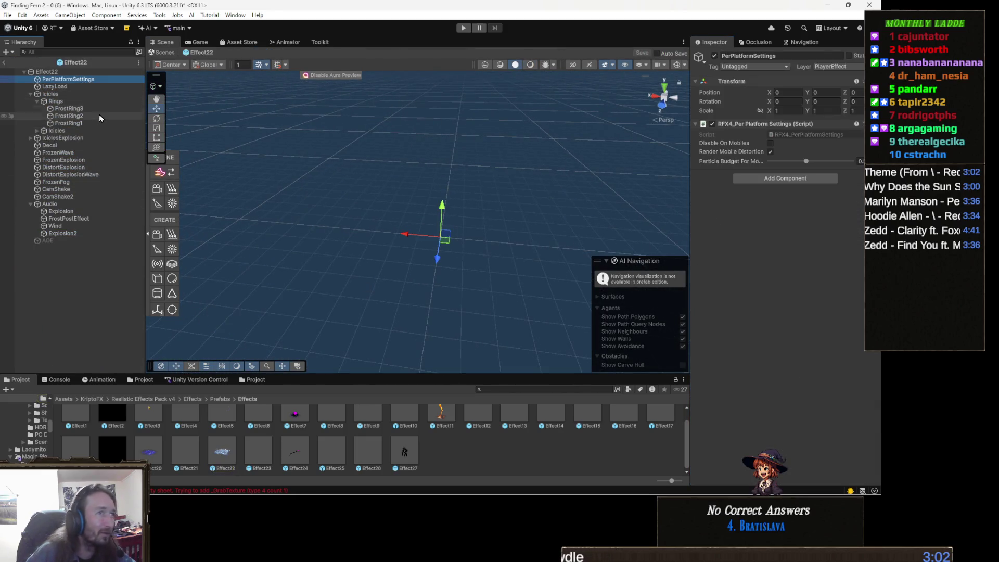
{"action": "key", "text": "Down"}
{"action": "key", "text": "Down"}
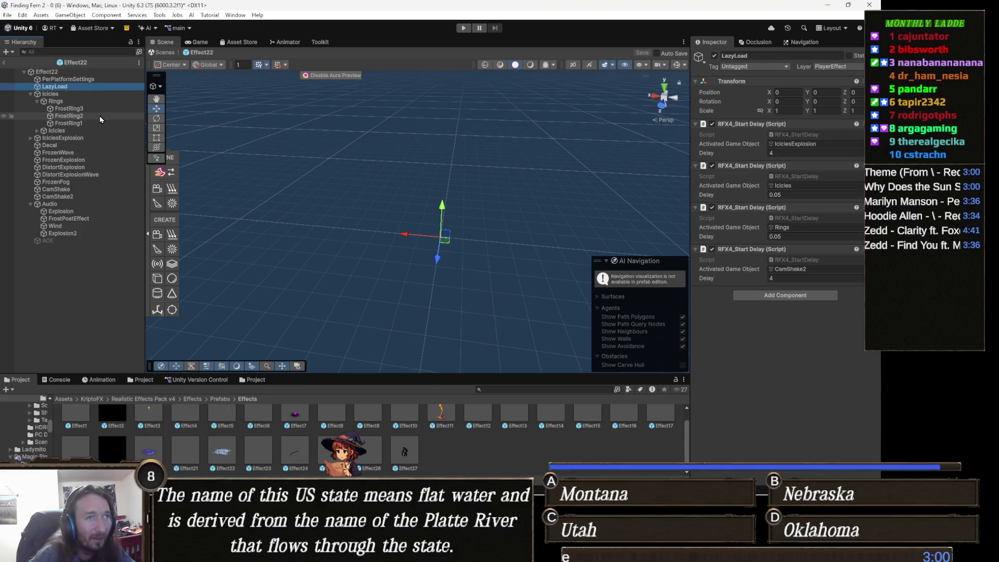
{"action": "key", "text": "Down"}
{"action": "key", "text": "Down"}
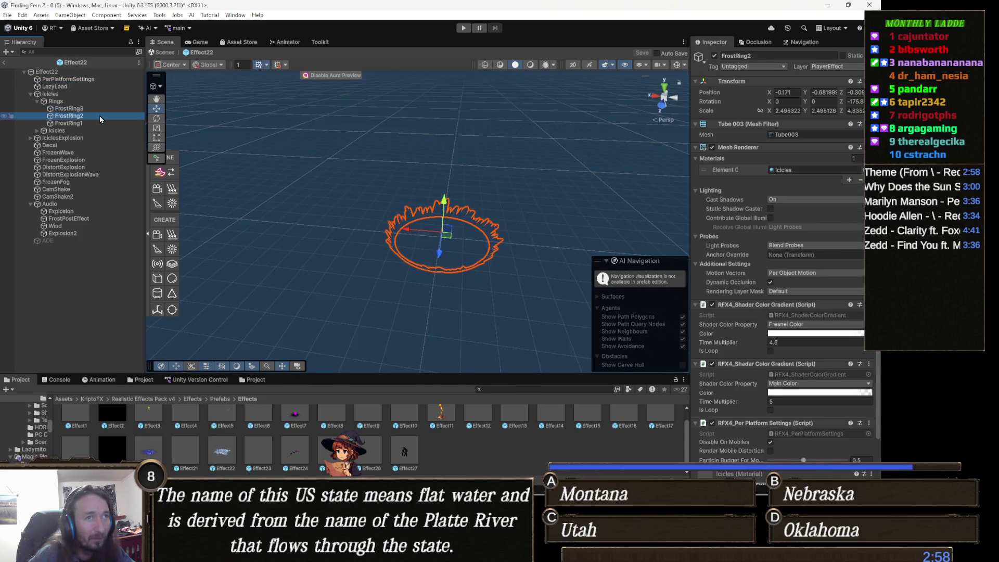
{"action": "scroll", "coordinate": [729, 328], "scroll_direction": "down", "scroll_amount": 2}
{"action": "key", "text": "Down"}
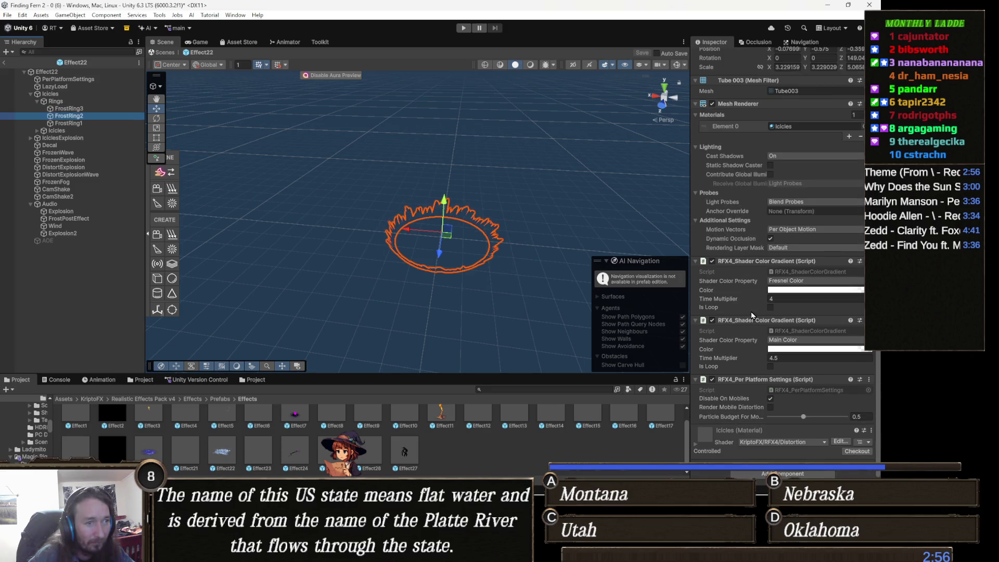
{"action": "key", "text": "Down"}
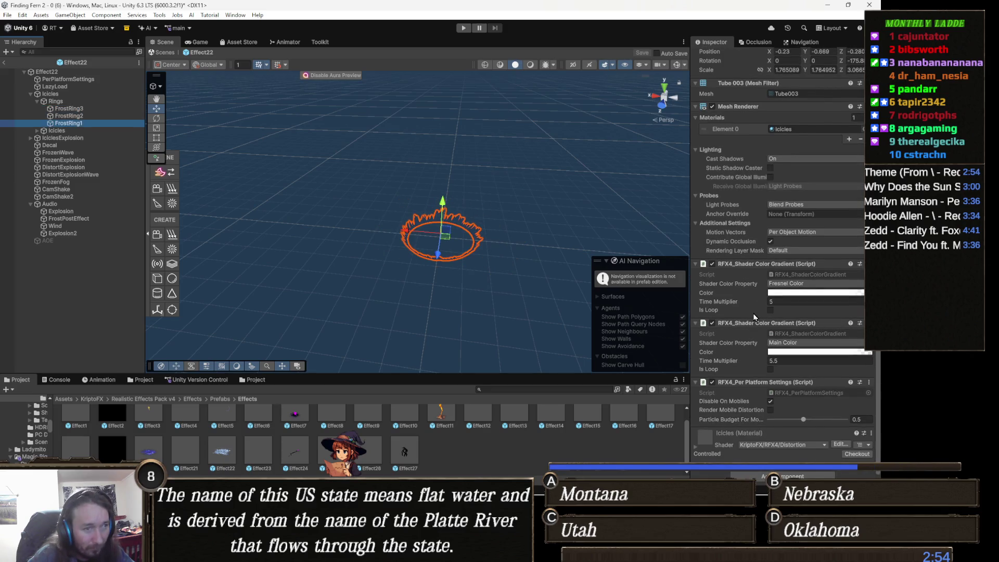
{"action": "scroll", "coordinate": [754, 317], "scroll_direction": "down", "scroll_amount": 2}
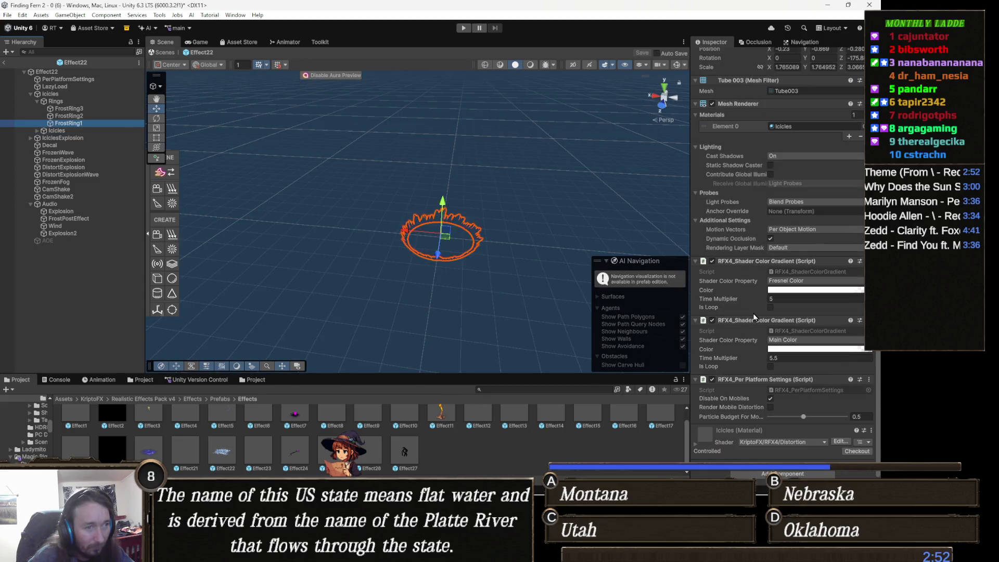
{"action": "key", "text": "Down"}
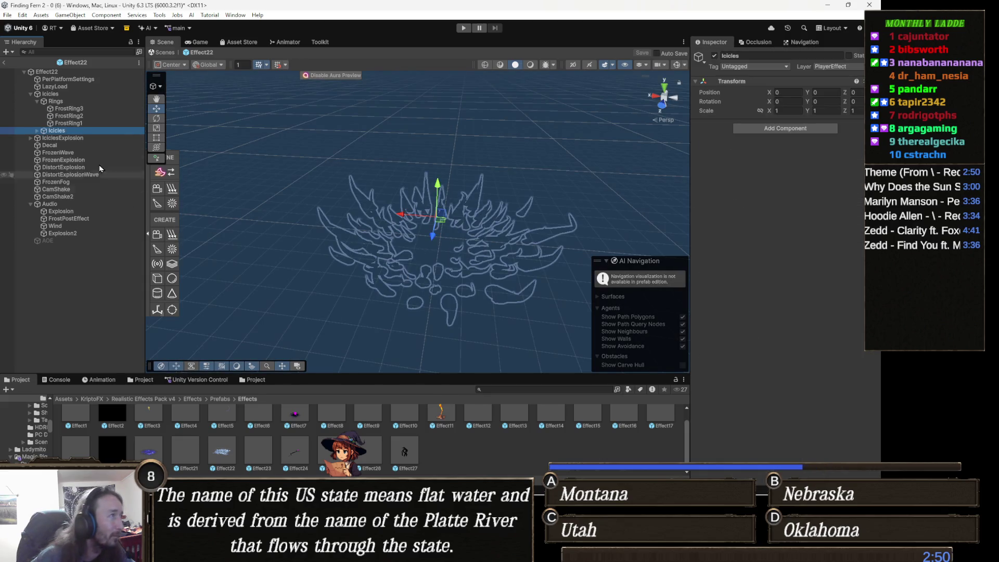
{"action": "left_click", "coordinate": [73, 138]}
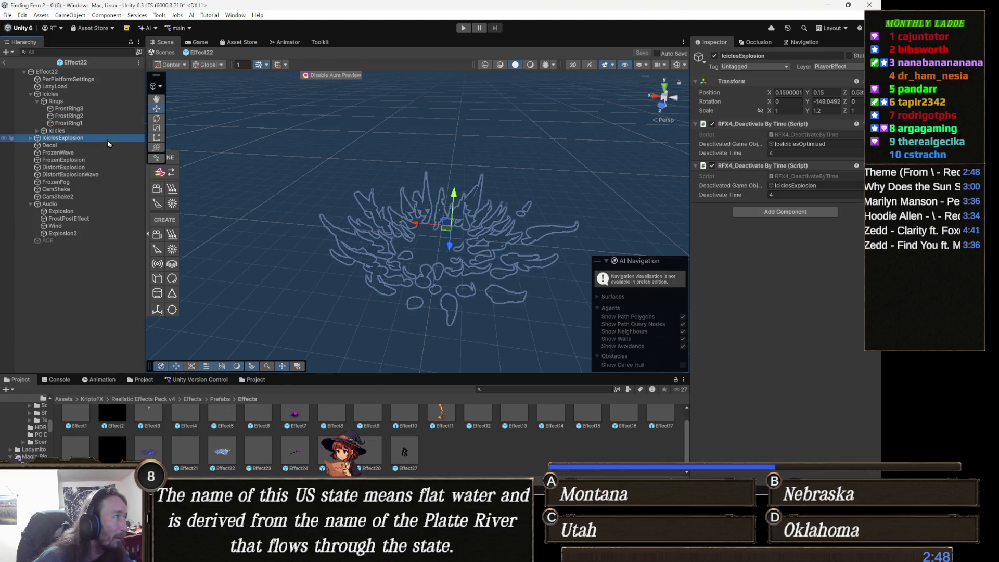
{"action": "key", "text": "Down"}
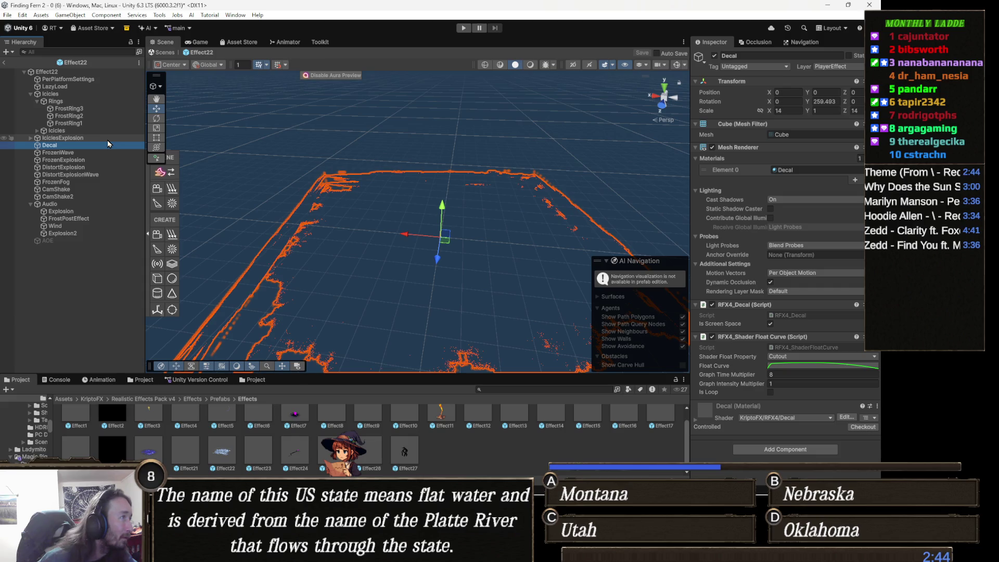
{"action": "key", "text": "Down"}
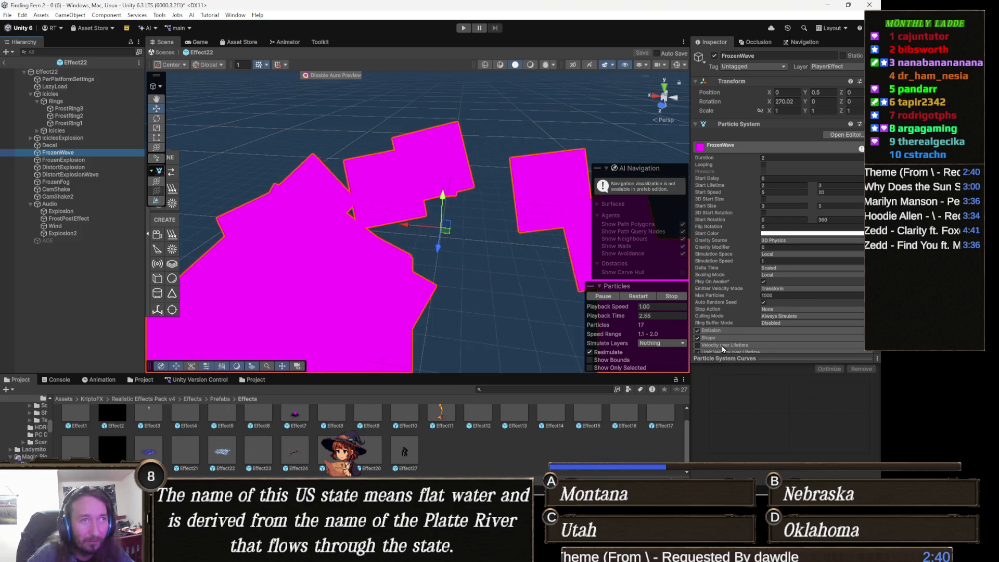
Step: Try switching the Fog material to the URP Particles/Lit shader
{"action": "scroll", "coordinate": [835, 279], "scroll_direction": "down", "scroll_amount": 10}
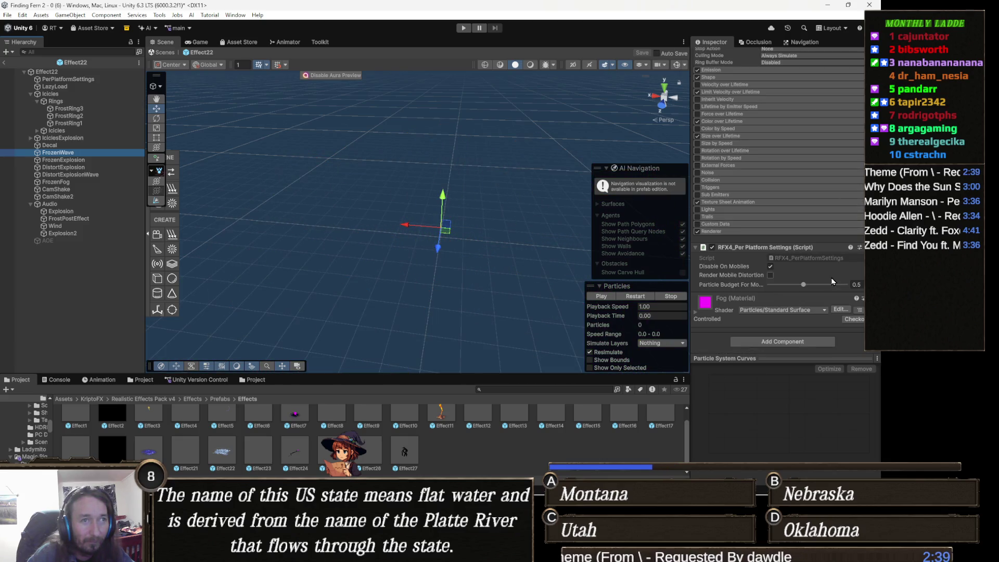
{"action": "left_click", "coordinate": [785, 310]}
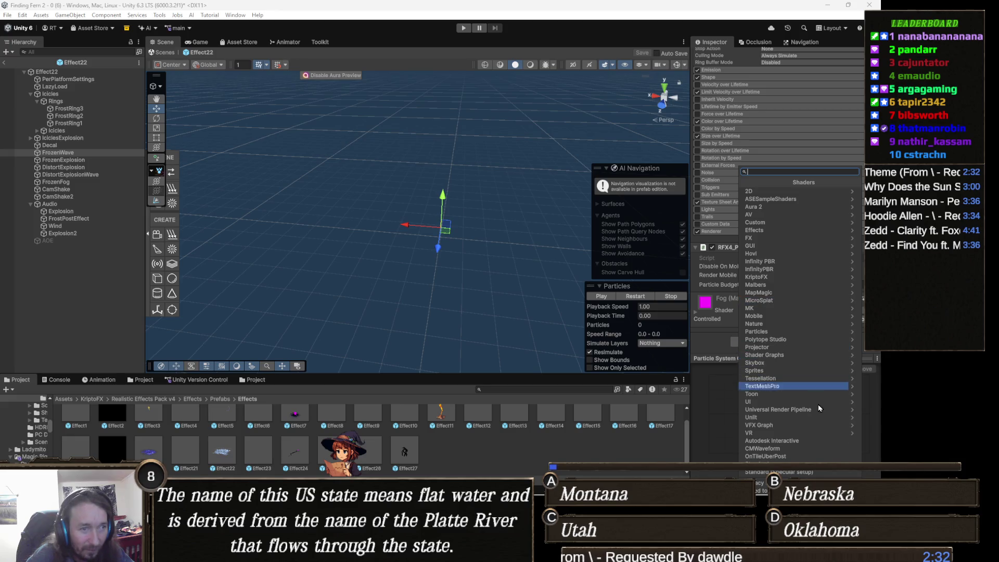
{"action": "left_click", "coordinate": [803, 410]}
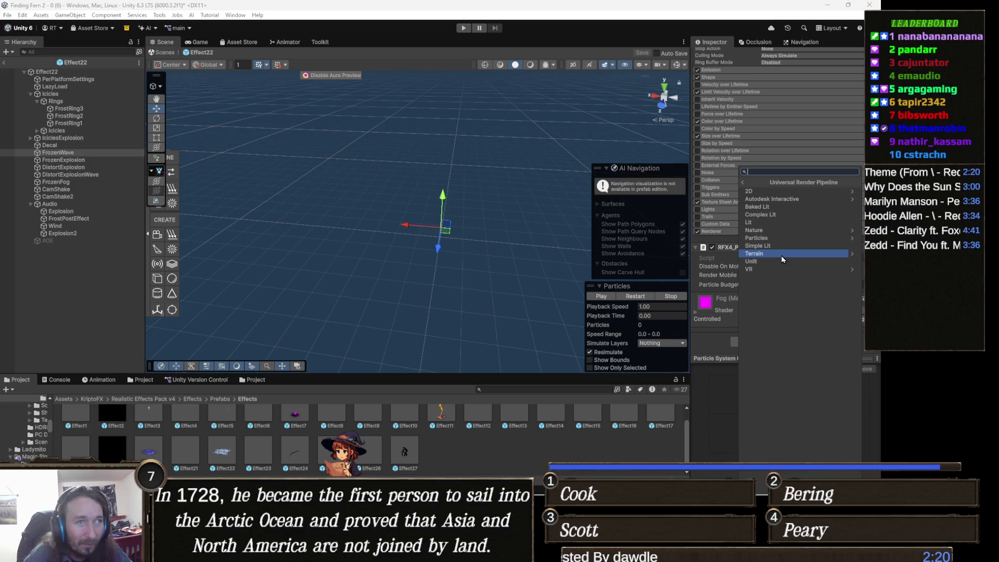
{"action": "left_click", "coordinate": [782, 239]}
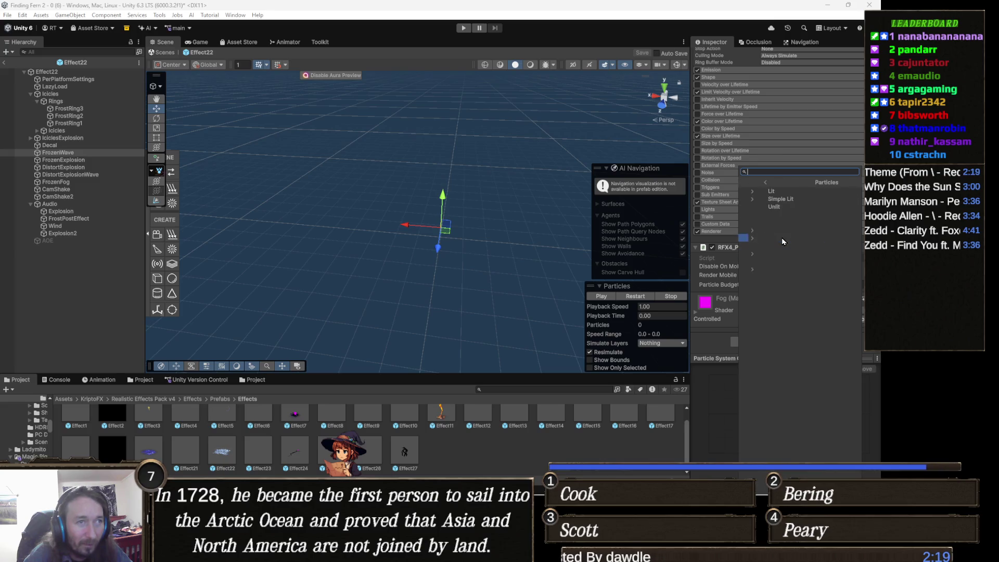
{"action": "left_click", "coordinate": [776, 192]}
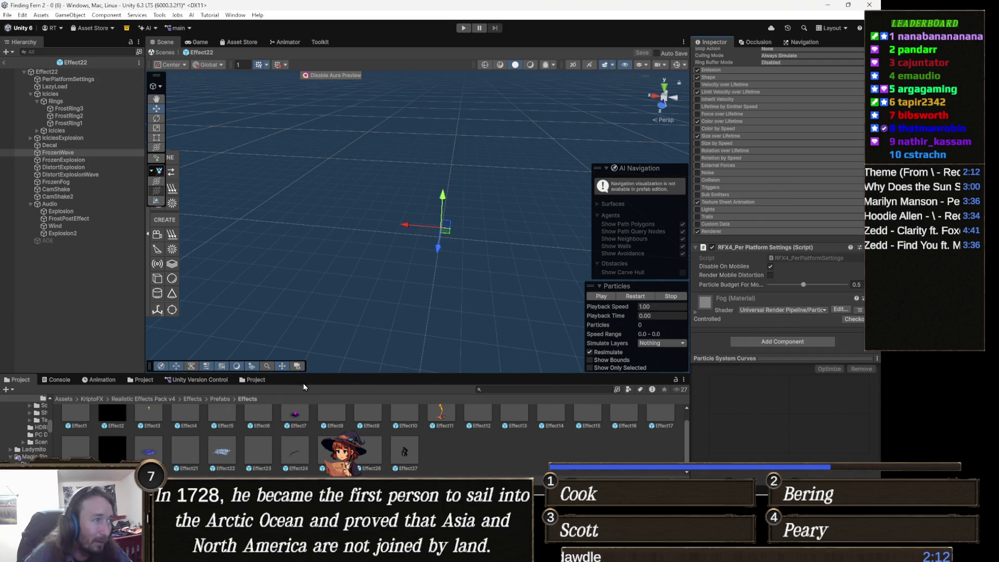
Step: Preview the effect, revert Fog to Particles/Standard Surface, and locate its Smoke2 texture
{"action": "left_click", "coordinate": [646, 297]}
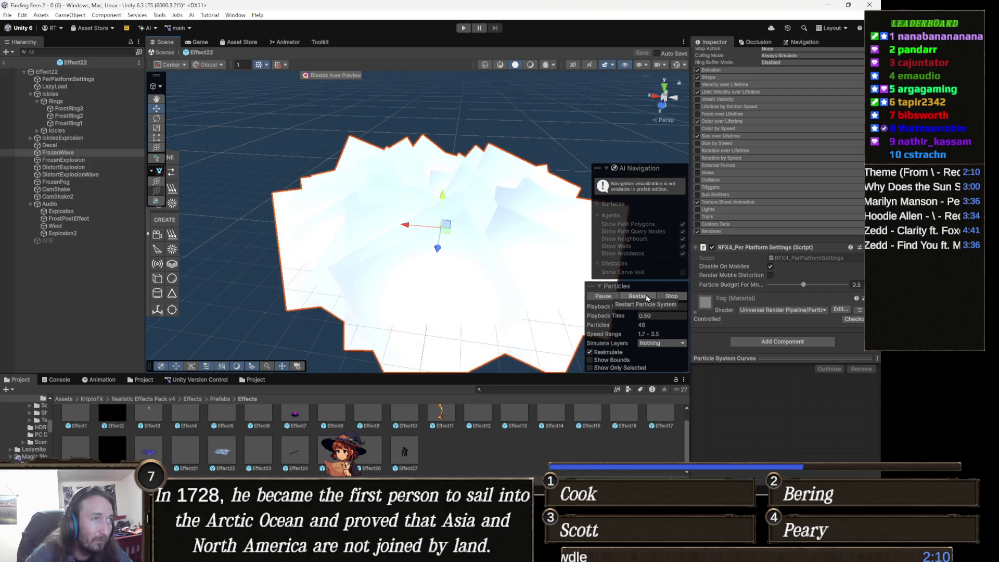
{"action": "left_click", "coordinate": [646, 296]}
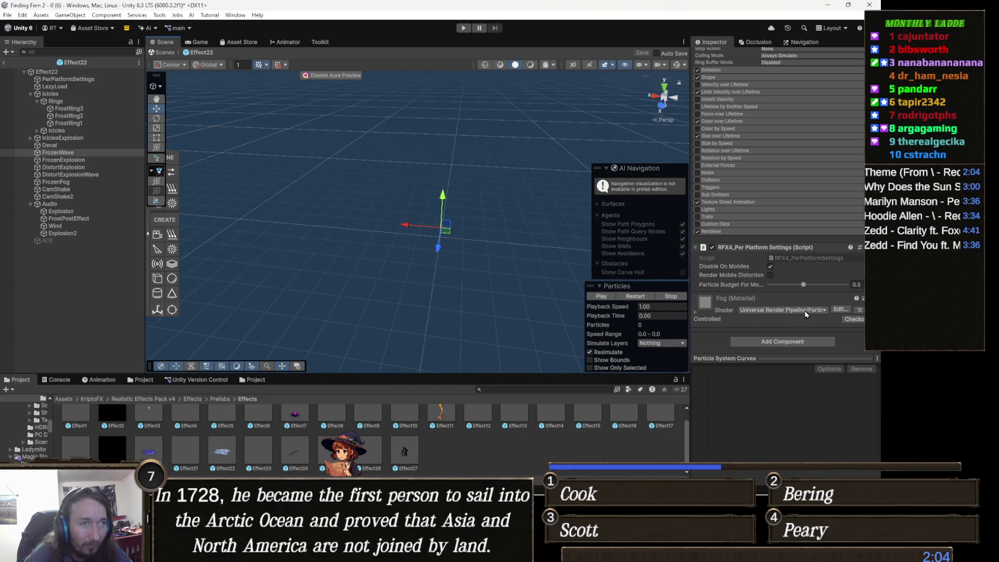
{"action": "left_click", "coordinate": [706, 305]}
{"action": "scroll", "coordinate": [738, 291], "scroll_direction": "down", "scroll_amount": 5}
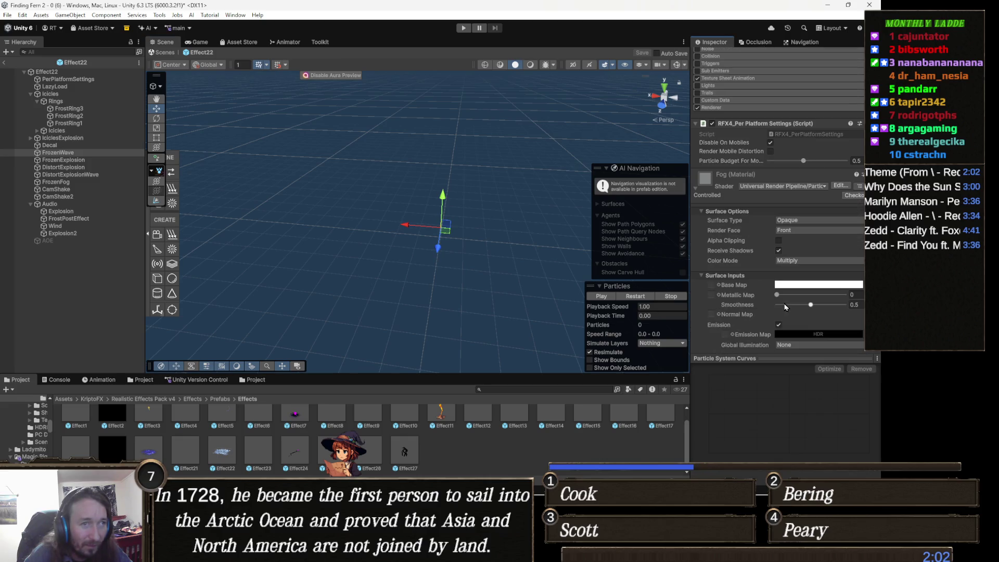
{"action": "key", "text": "ctrl+z"}
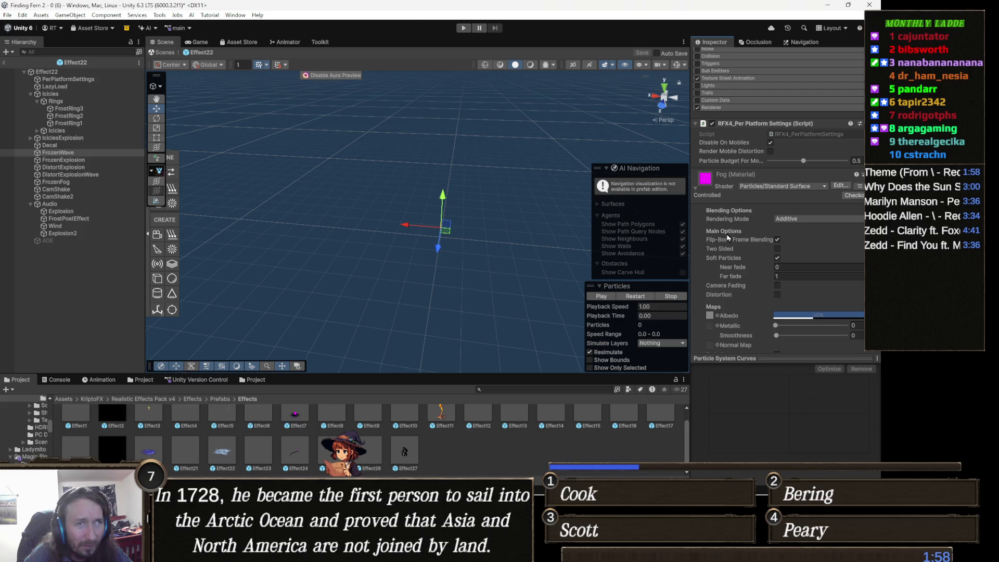
{"action": "left_click", "coordinate": [710, 316]}
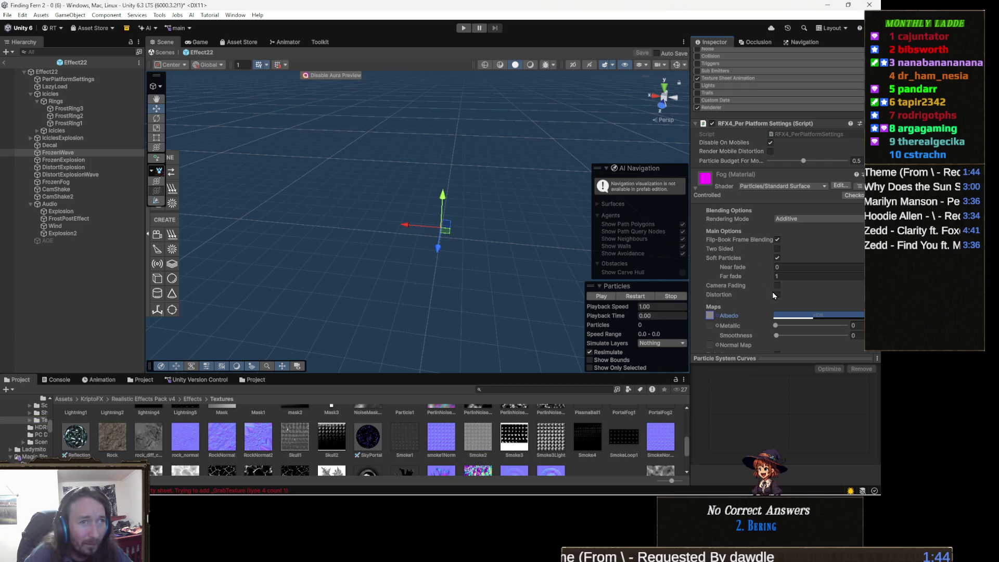
Step: Switch the Fog material to the Universal Render Pipeline > Particles > Lit shader
{"action": "left_click", "coordinate": [791, 186]}
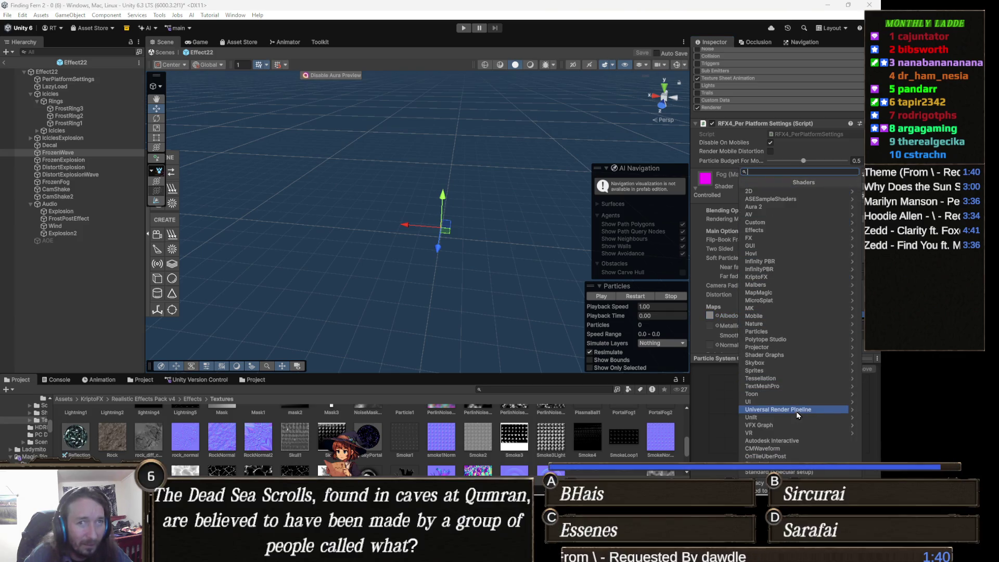
{"action": "left_click", "coordinate": [797, 410]}
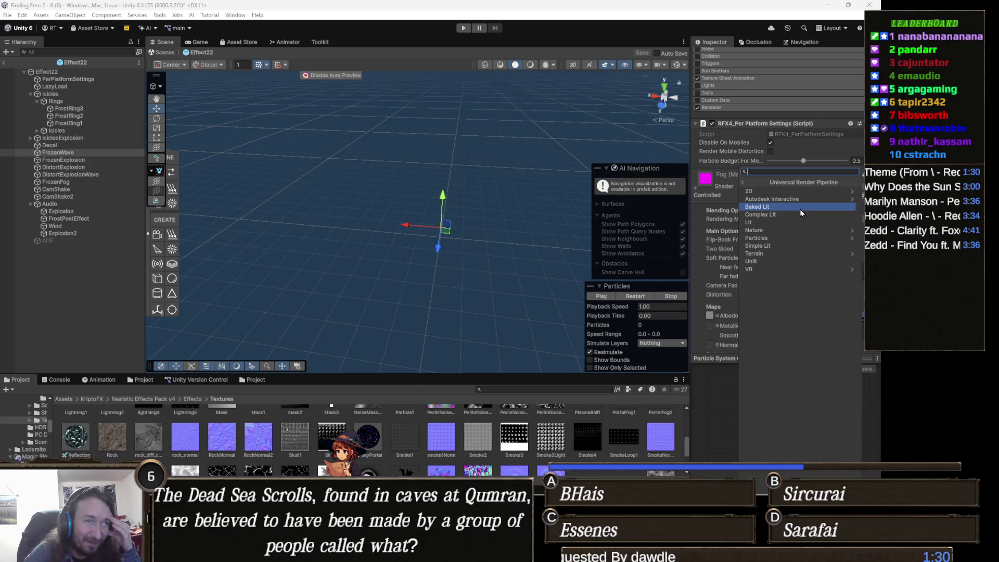
{"action": "left_click", "coordinate": [793, 237]}
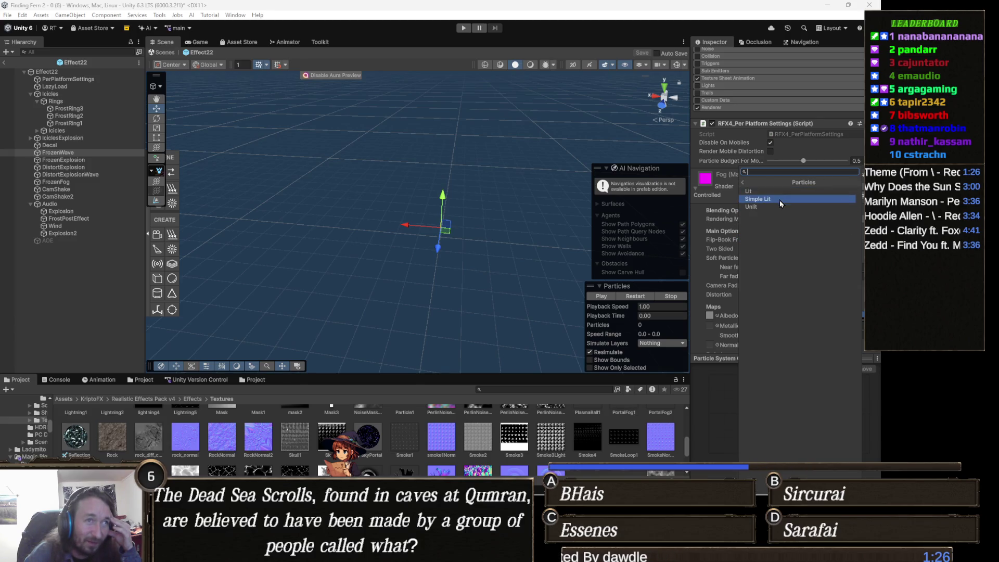
{"action": "key", "text": "Up"}
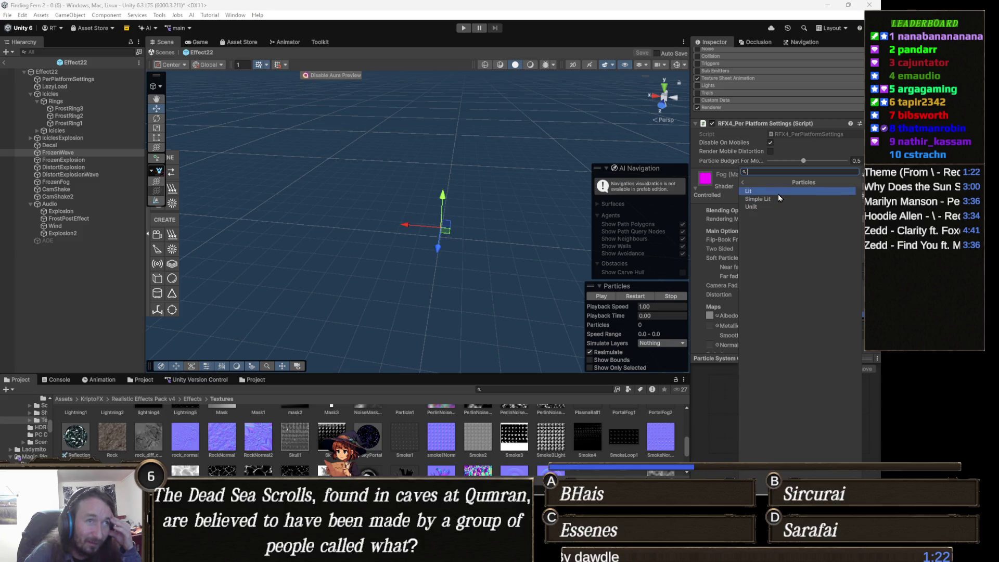
{"action": "key", "text": "Return"}
Step: Assign Smoke2 as Fog's Base Map and replay the frost effect to check it
{"action": "left_click", "coordinate": [467, 445]}
{"action": "scroll", "coordinate": [733, 220], "scroll_direction": "down", "scroll_amount": 3}
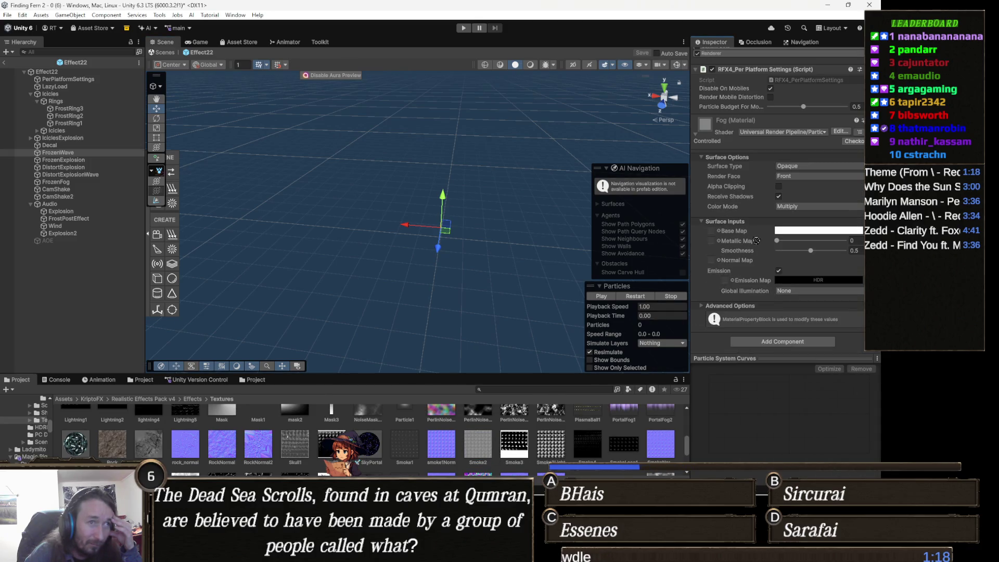
{"action": "left_click_drag", "start_coordinate": [709, 232], "coordinate": [710, 232]}
{"action": "left_click", "coordinate": [608, 298]}
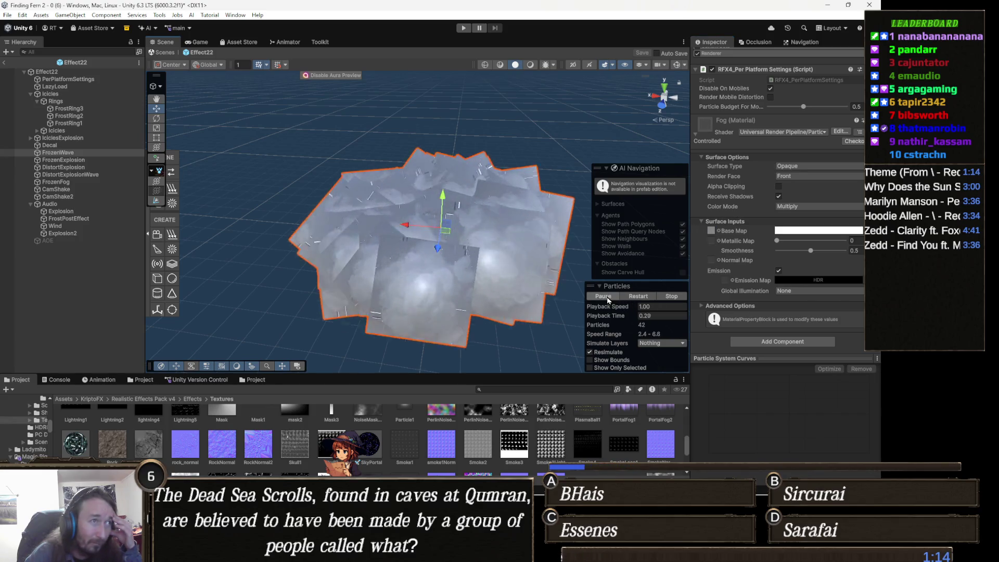
{"action": "left_click", "coordinate": [607, 297]}
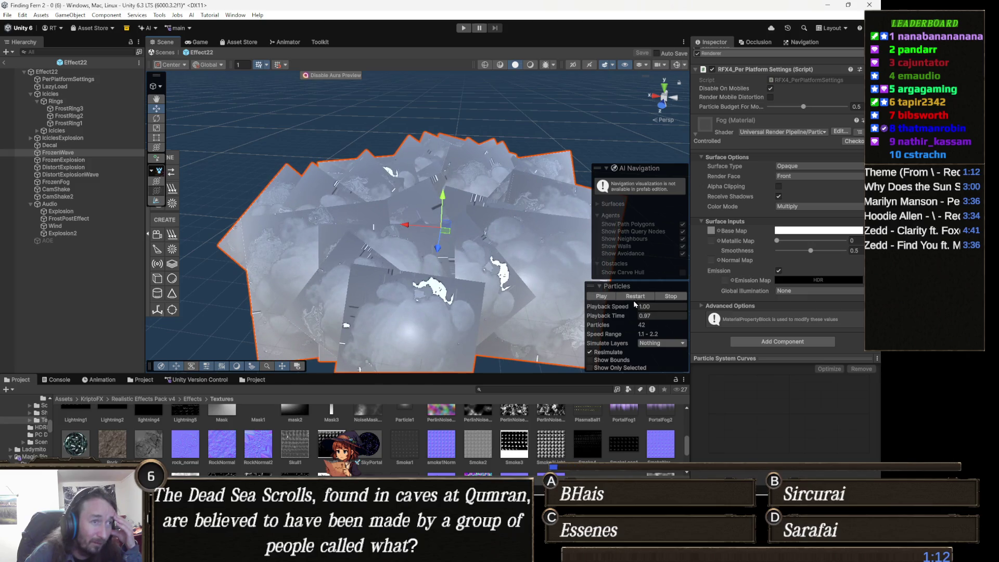
{"action": "left_click", "coordinate": [635, 299]}
{"action": "left_click", "coordinate": [640, 300]}
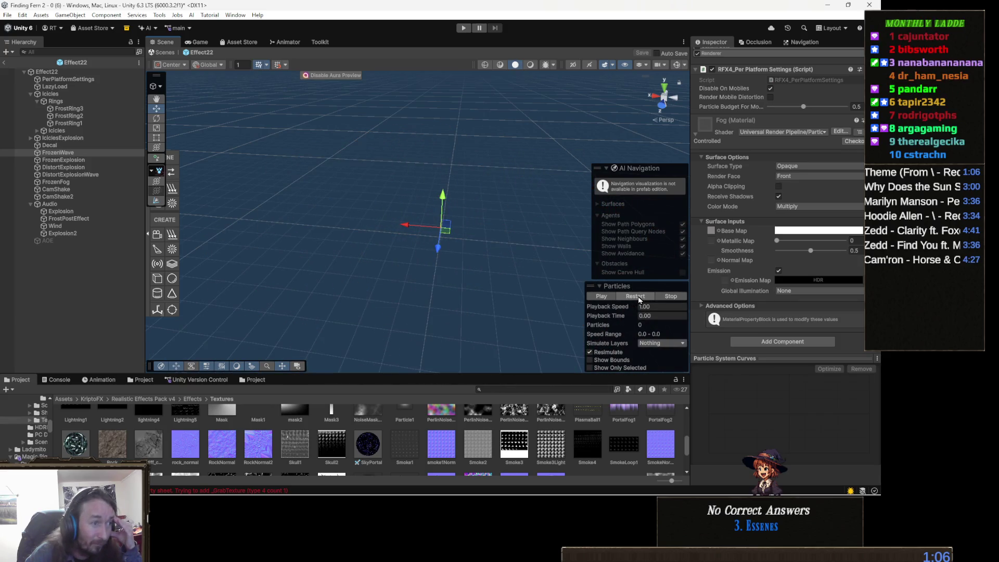
{"action": "left_click", "coordinate": [639, 300]}
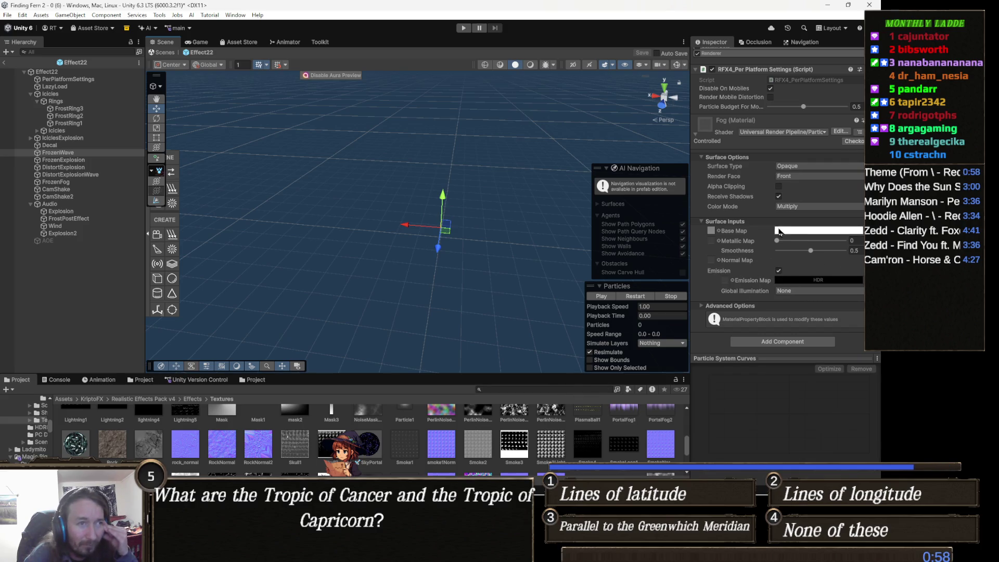
{"action": "scroll", "coordinate": [781, 220], "scroll_direction": "up", "scroll_amount": 2}
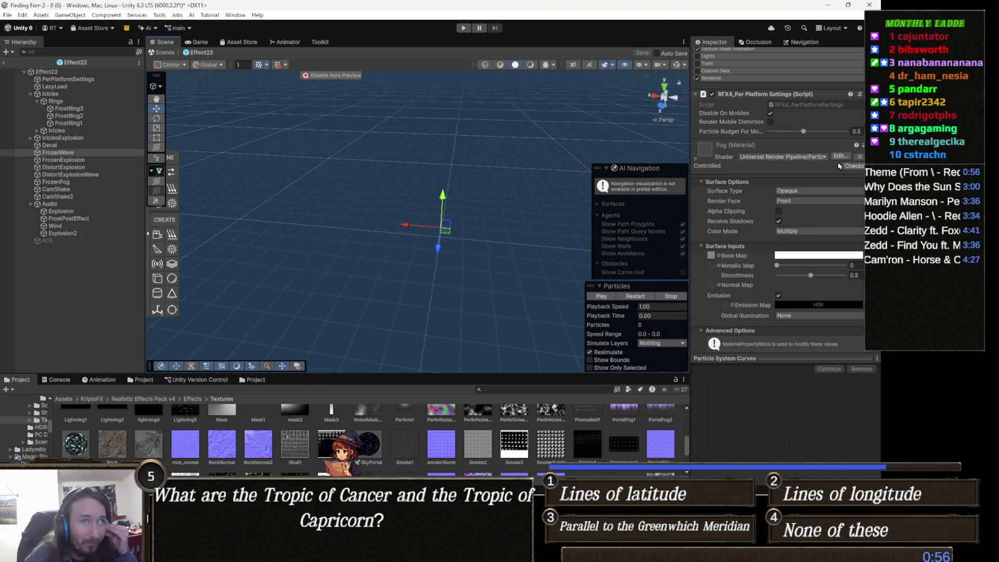
Step: Set Fog's Surface Type to Transparent and try Additive blending
{"action": "left_click", "coordinate": [804, 191]}
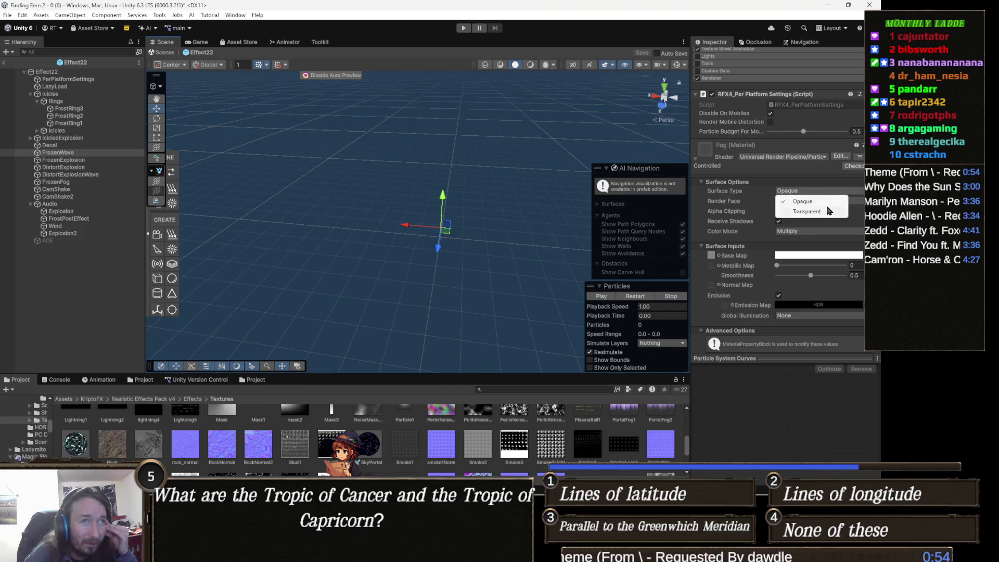
{"action": "left_click", "coordinate": [807, 211]}
{"action": "left_click", "coordinate": [640, 298]}
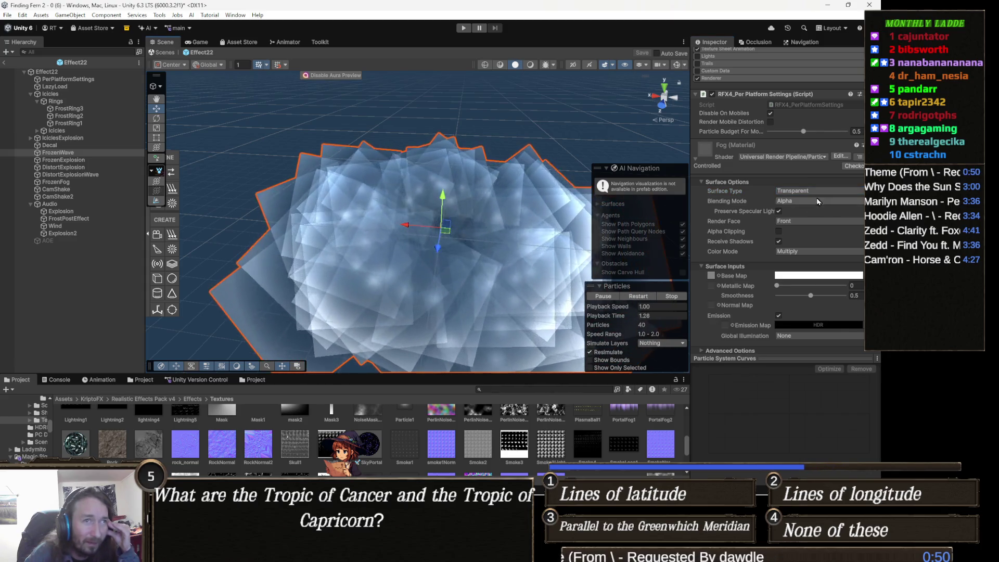
{"action": "left_click", "coordinate": [818, 202]}
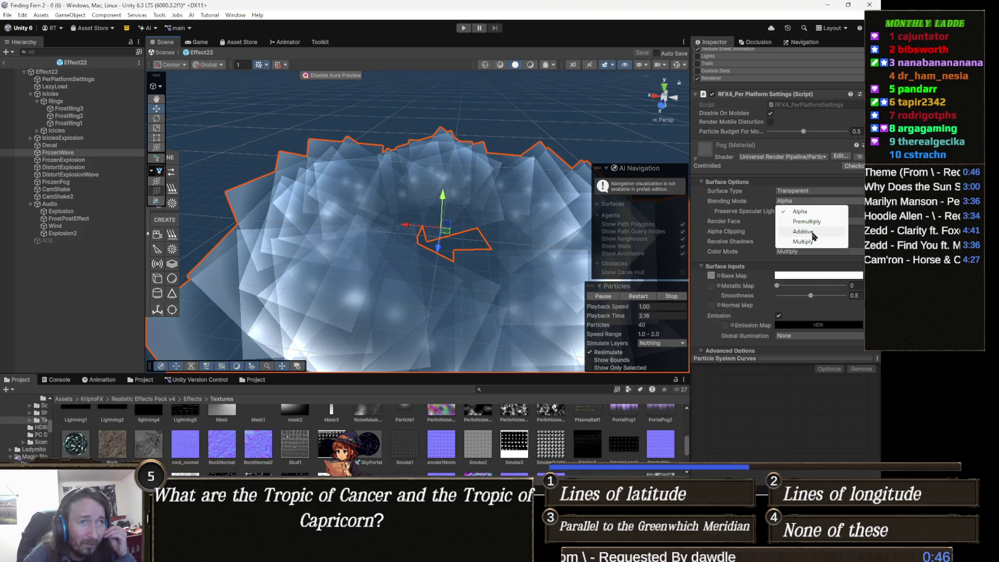
{"action": "left_click", "coordinate": [804, 232]}
{"action": "left_click", "coordinate": [640, 297]}
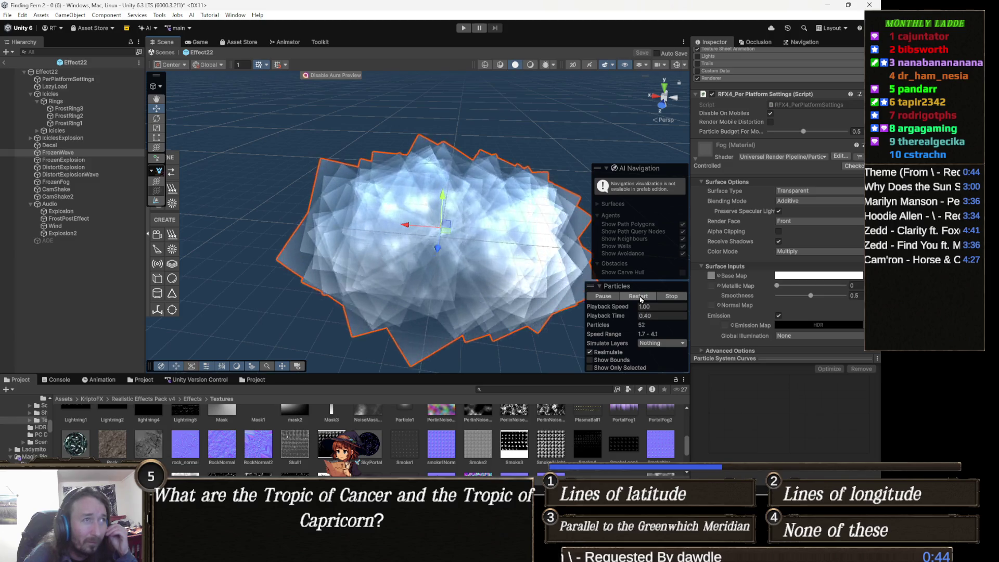
Step: Compare Multiply and Premultiply blending, then settle on Alpha and replay the effect
{"action": "left_click", "coordinate": [812, 201]}
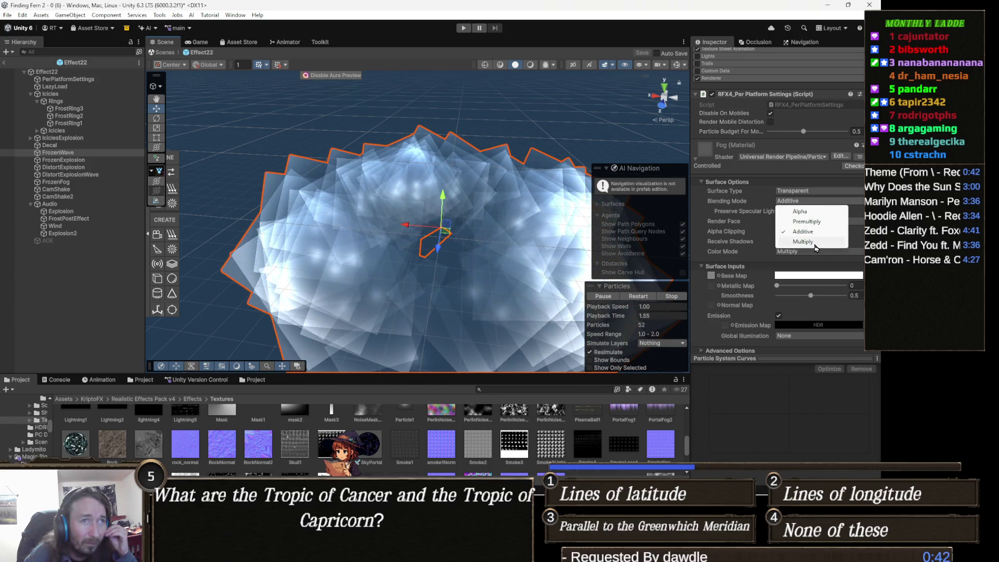
{"action": "left_click", "coordinate": [804, 242]}
{"action": "left_click", "coordinate": [645, 296]}
{"action": "left_click", "coordinate": [648, 298]}
{"action": "left_click", "coordinate": [648, 297]}
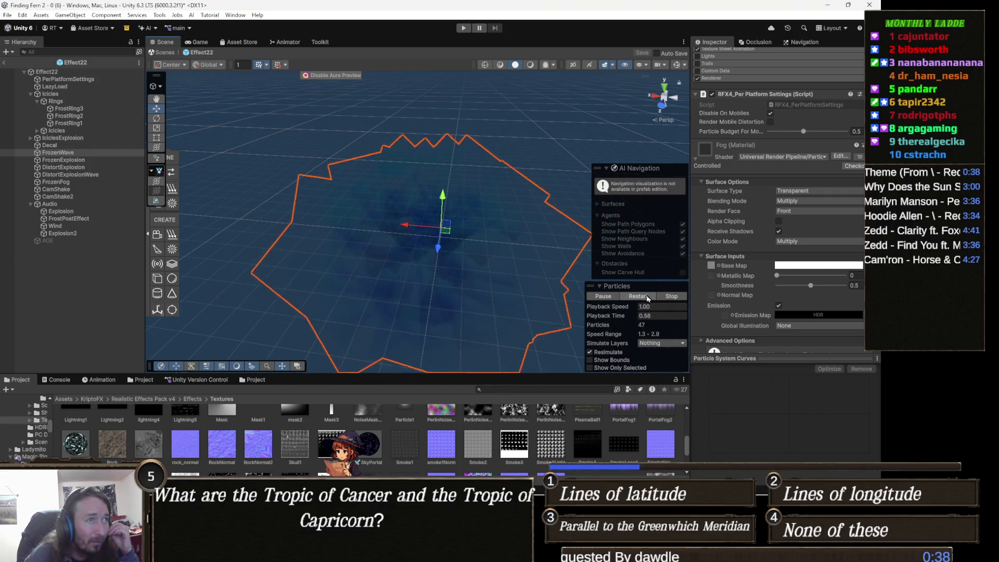
{"action": "left_click", "coordinate": [648, 297]}
{"action": "left_click", "coordinate": [801, 212]}
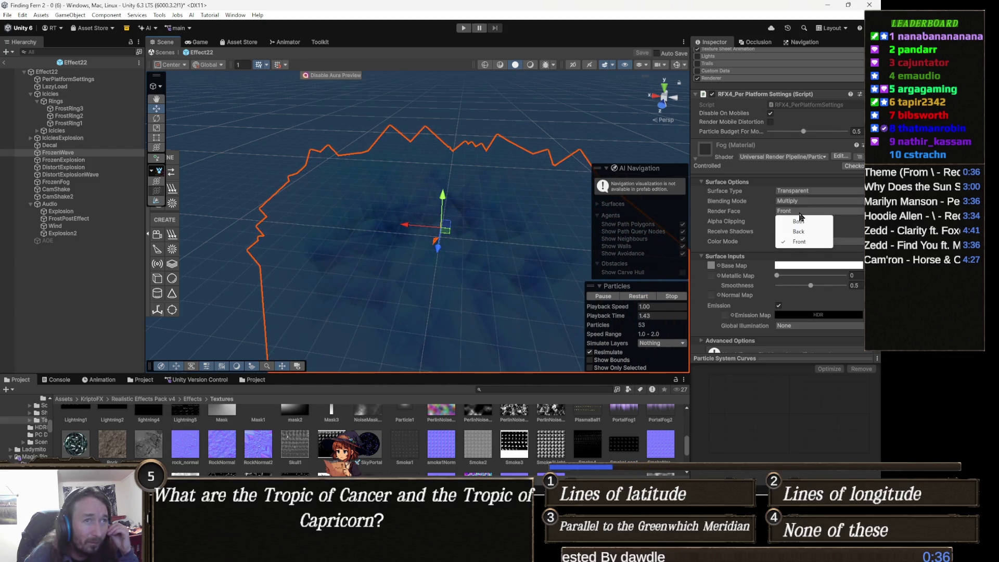
{"action": "left_click", "coordinate": [809, 202]}
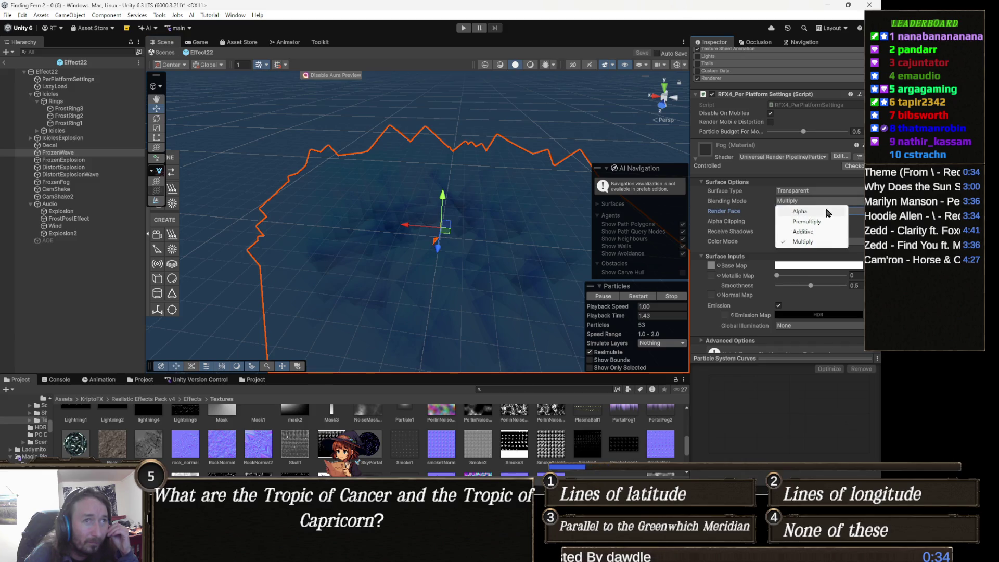
{"action": "left_click", "coordinate": [821, 223]}
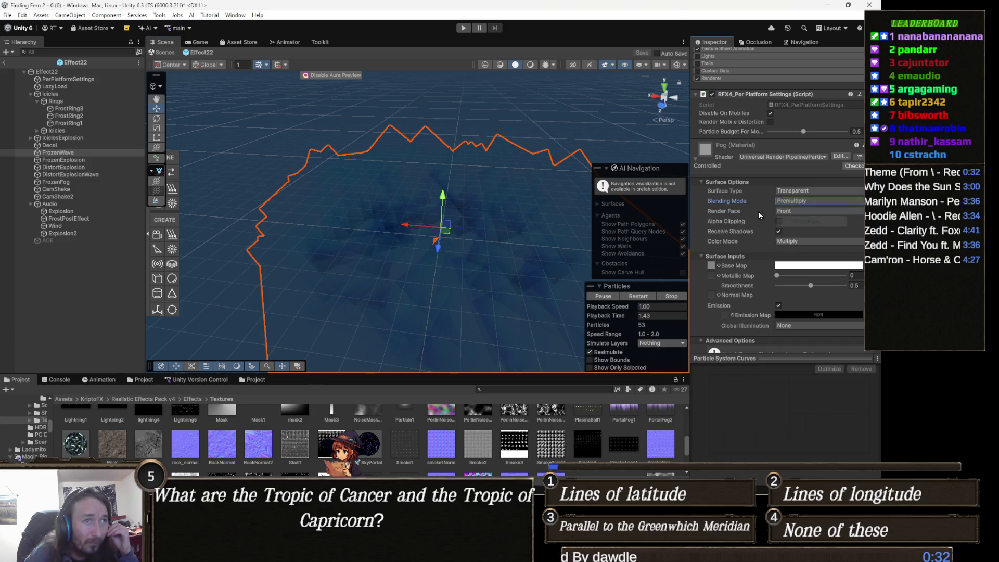
{"action": "left_click", "coordinate": [813, 200]}
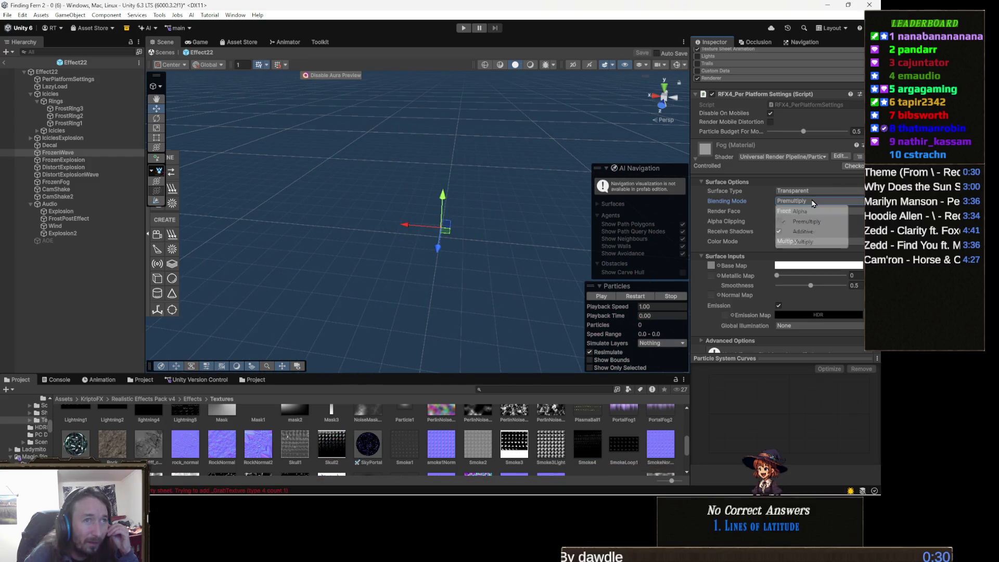
{"action": "left_click", "coordinate": [796, 210]}
{"action": "left_click", "coordinate": [652, 295]}
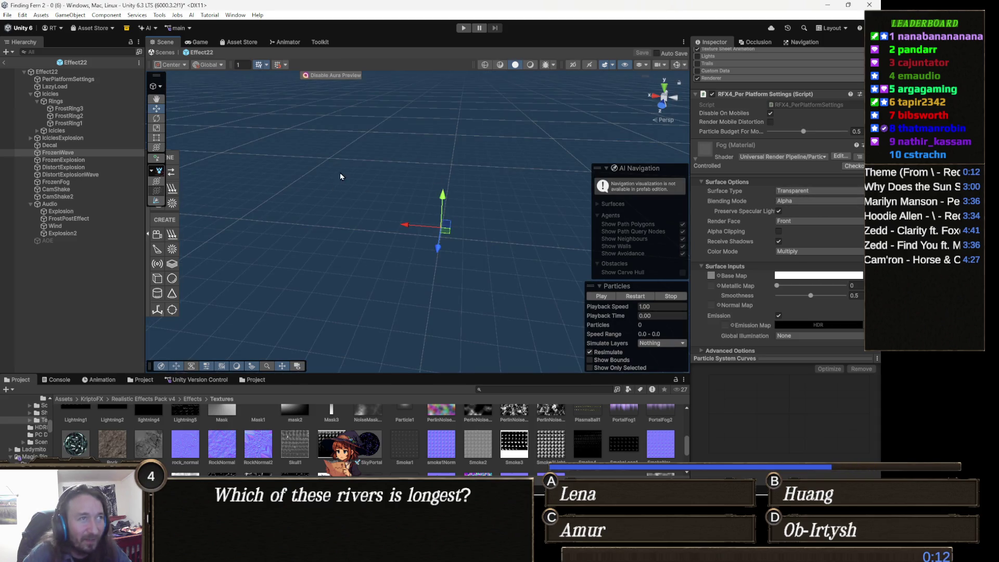
Step: Turn off Preserve Specular Lighting on the Fog material and preview the particle effect
{"action": "left_click", "coordinate": [778, 212]}
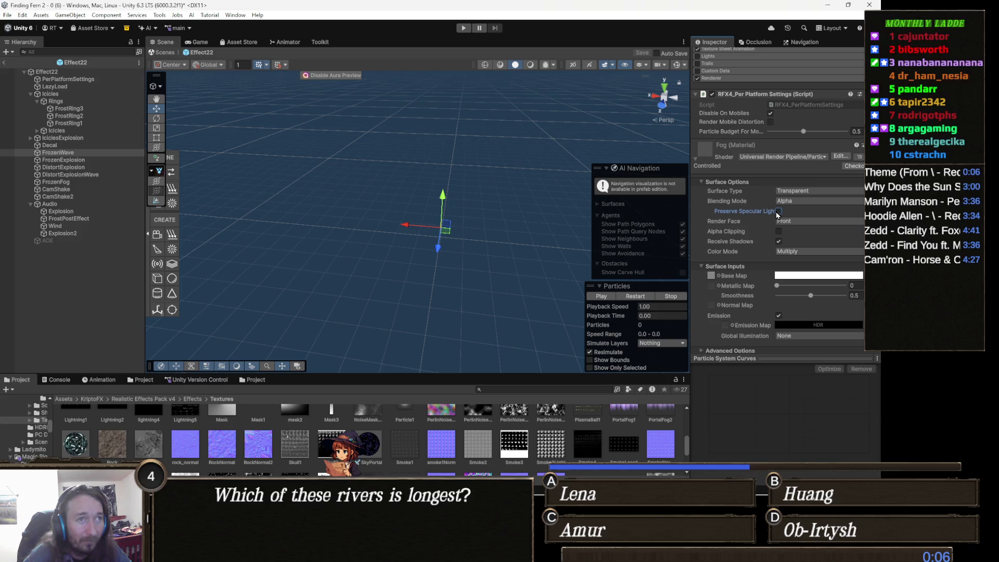
{"action": "left_click", "coordinate": [651, 296]}
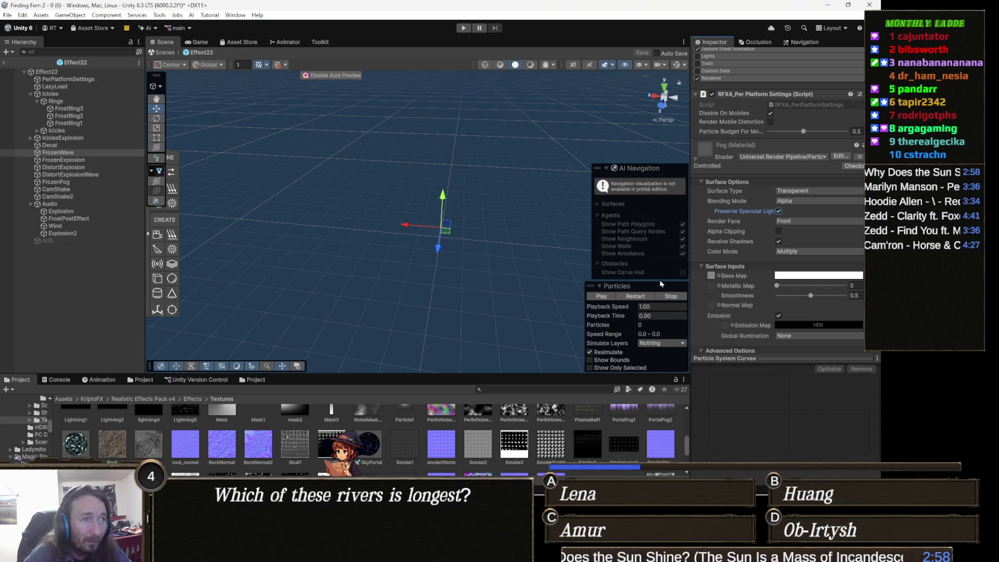
{"action": "left_click", "coordinate": [635, 295]}
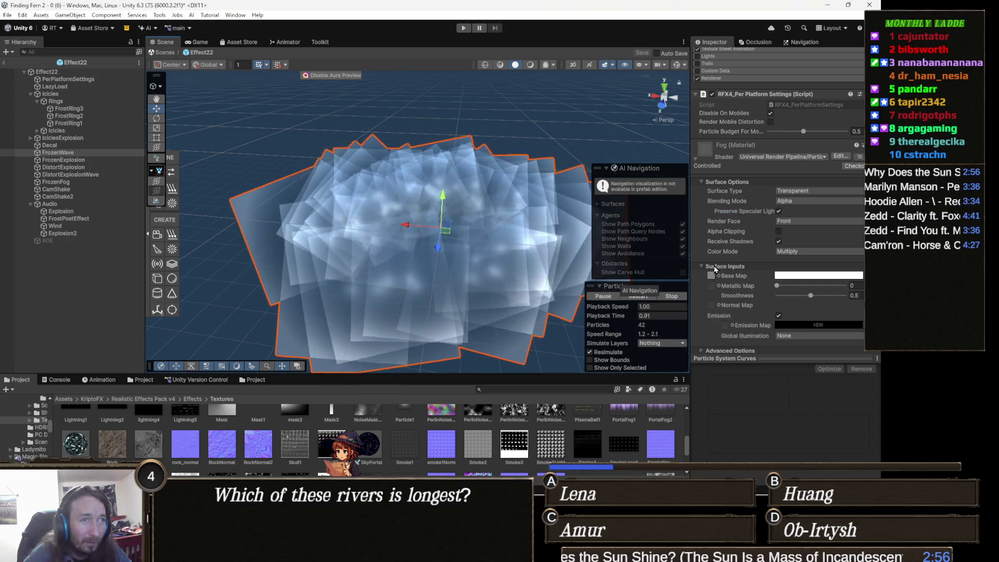
Step: Preview the Fog in Overlay colour mode, then undo it and keep Multiply
{"action": "left_click", "coordinate": [816, 252]}
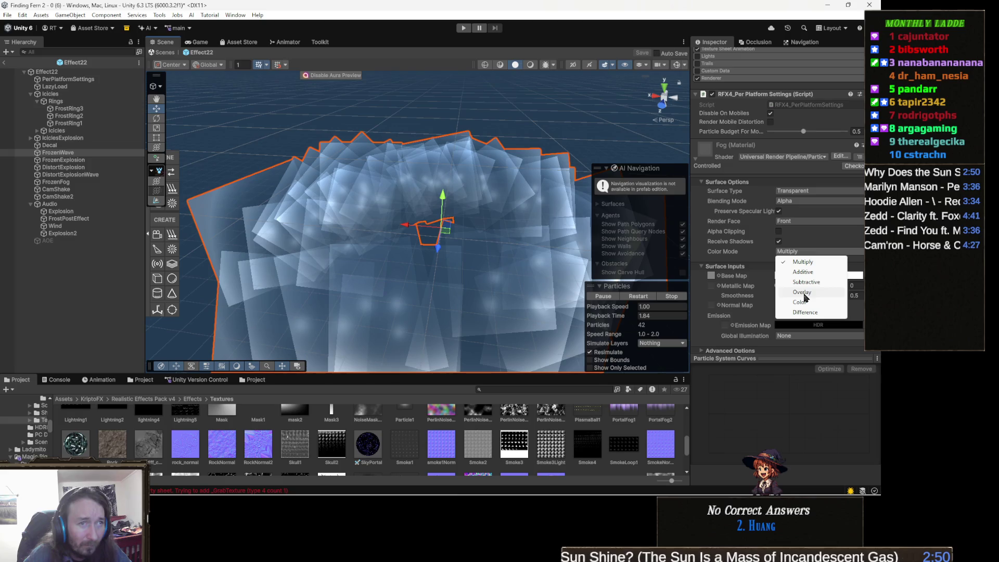
{"action": "left_click", "coordinate": [803, 293]}
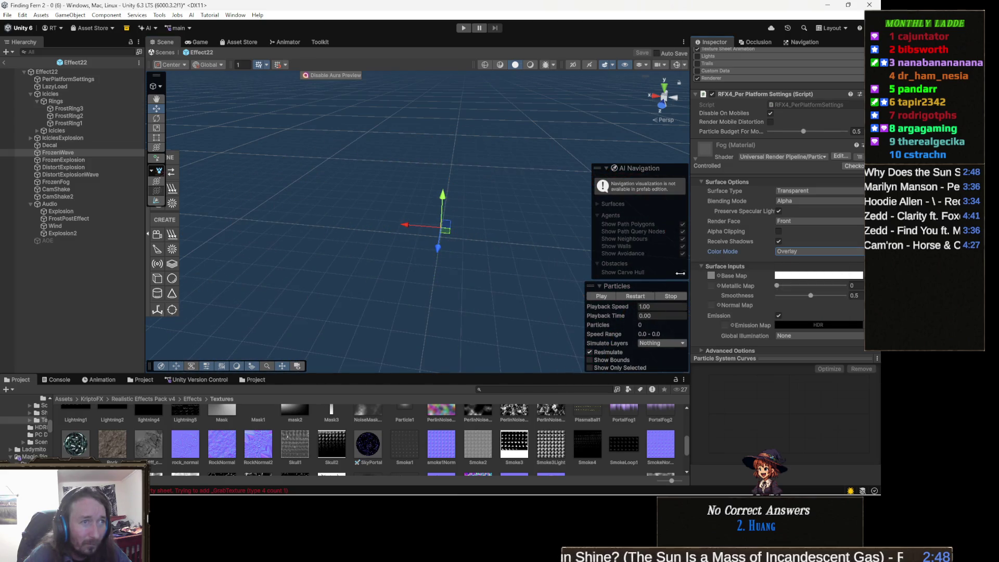
{"action": "left_click", "coordinate": [643, 298]}
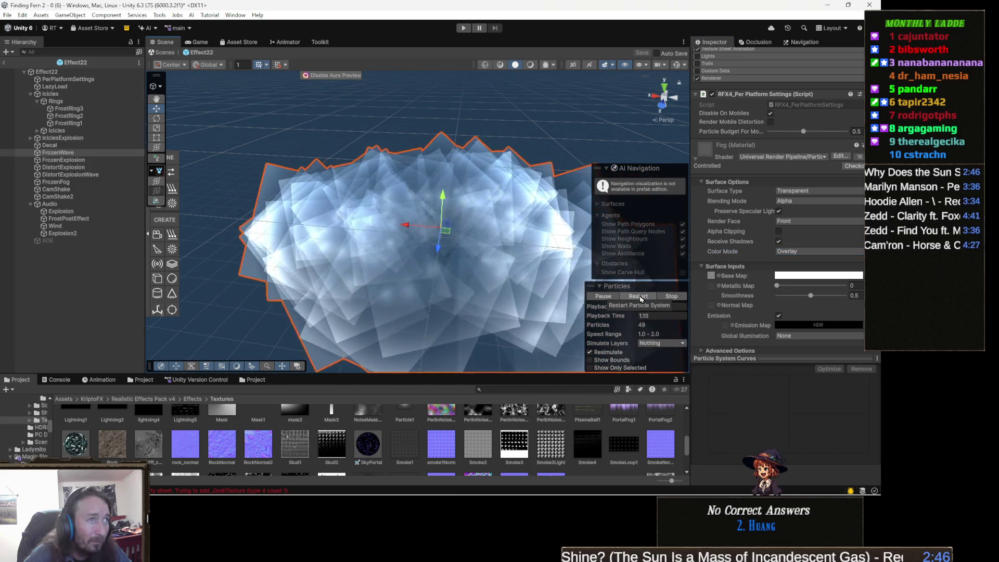
{"action": "key", "text": "ctrl+z"}
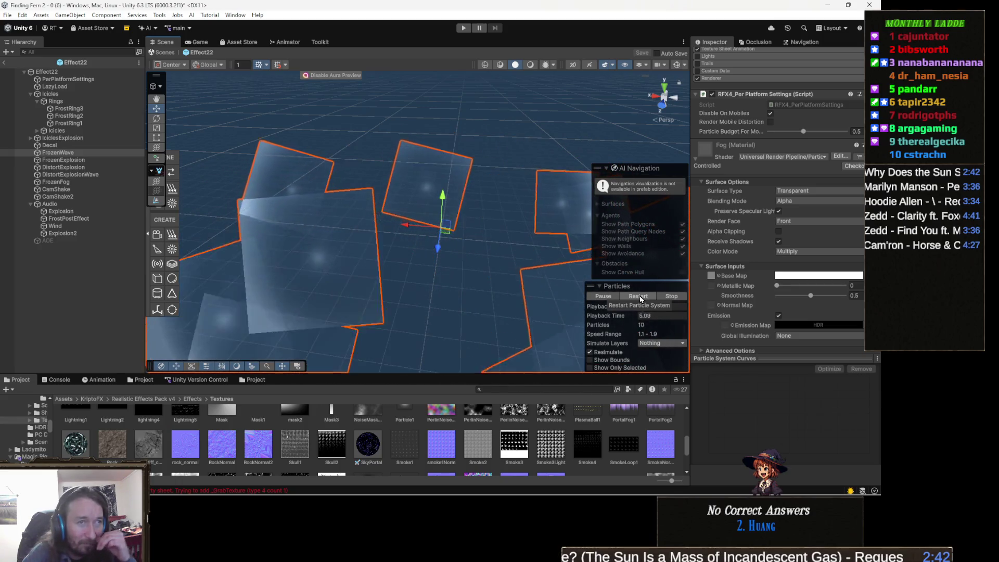
{"action": "left_click", "coordinate": [796, 251]}
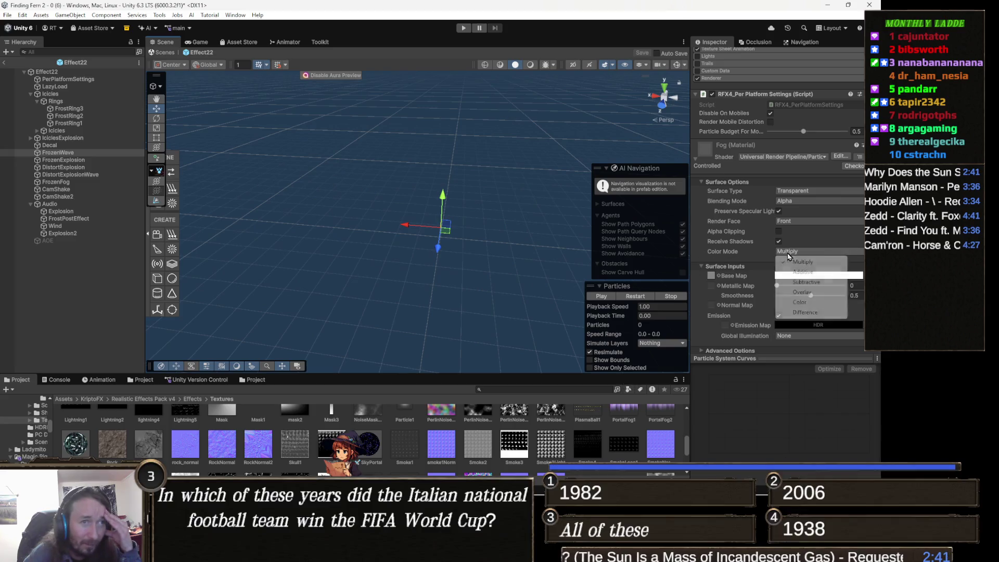
{"action": "left_click", "coordinate": [744, 251]}
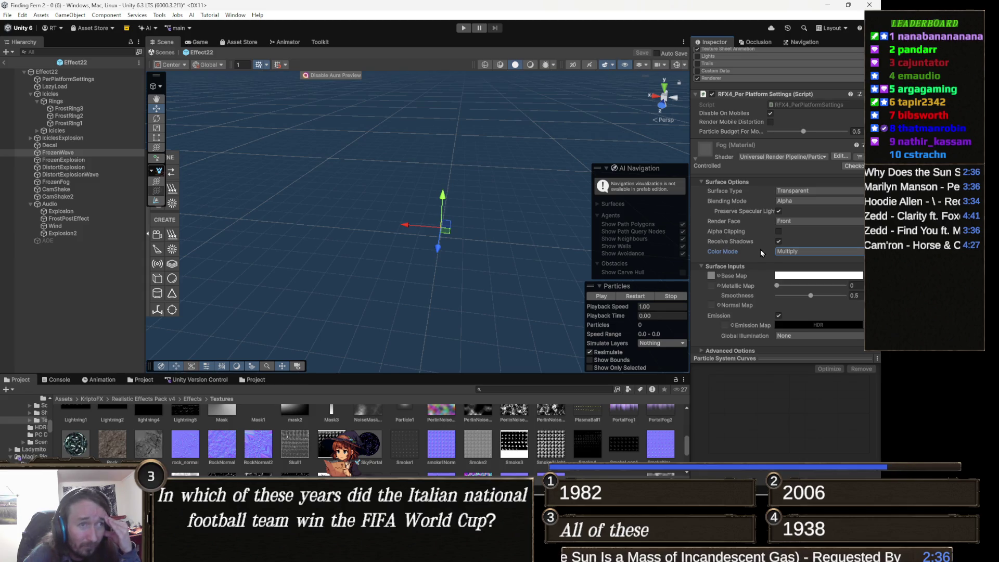
{"action": "scroll", "coordinate": [757, 253], "scroll_direction": "down", "scroll_amount": 1}
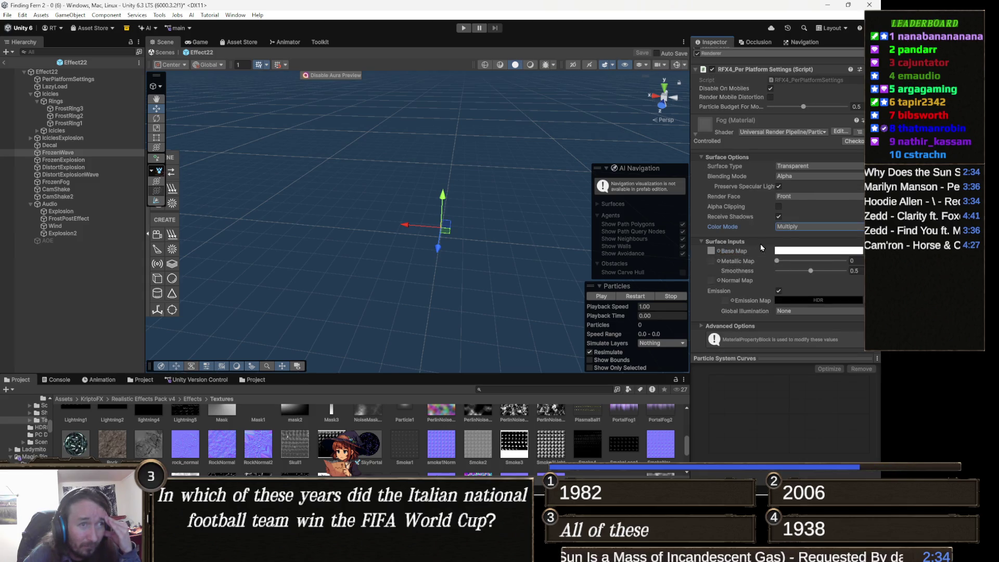
{"action": "scroll", "coordinate": [780, 243], "scroll_direction": "down", "scroll_amount": 1}
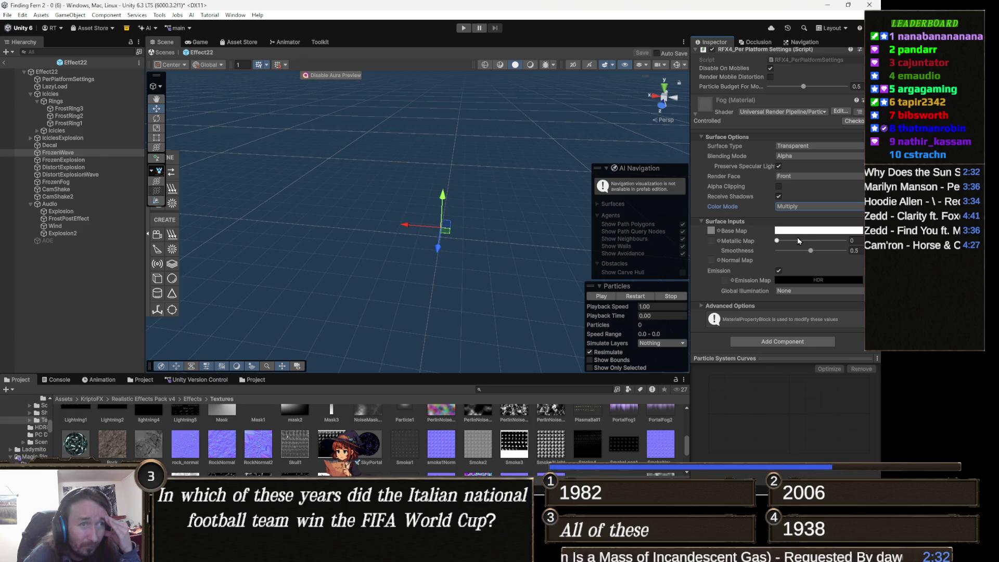
{"action": "scroll", "coordinate": [752, 281], "scroll_direction": "up", "scroll_amount": 1}
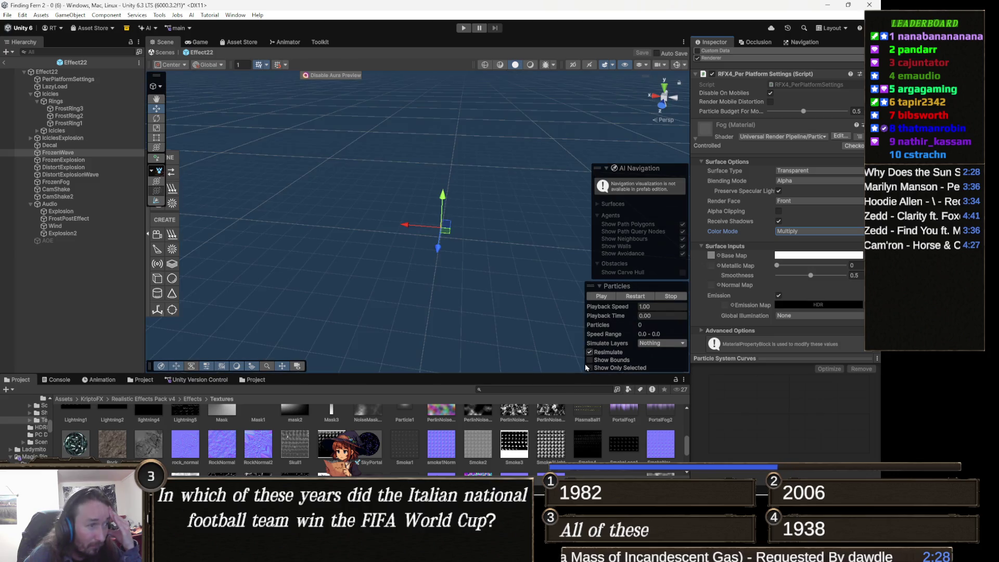
{"action": "scroll", "coordinate": [484, 432], "scroll_direction": "up", "scroll_amount": 2}
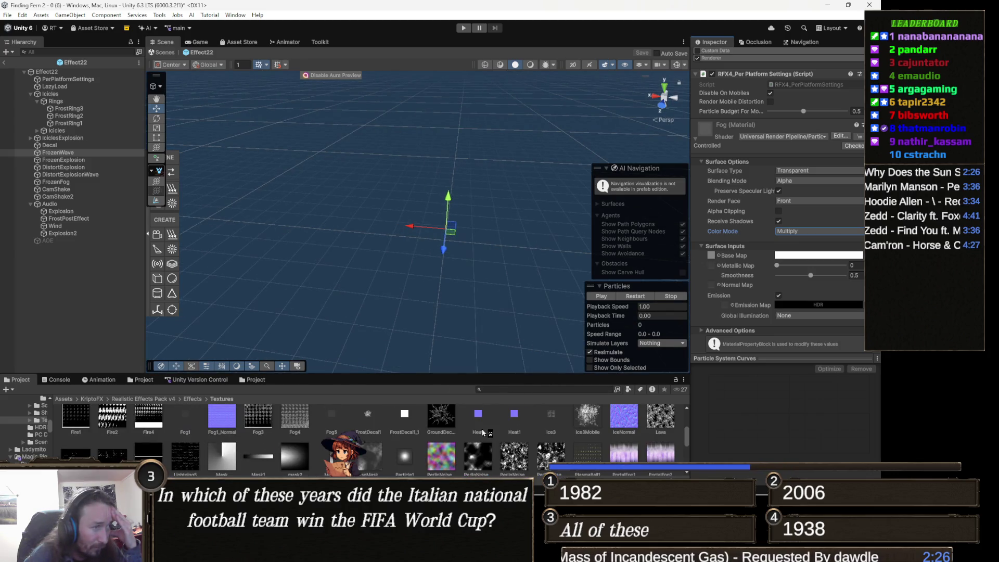
{"action": "scroll", "coordinate": [483, 432], "scroll_direction": "down", "scroll_amount": 3}
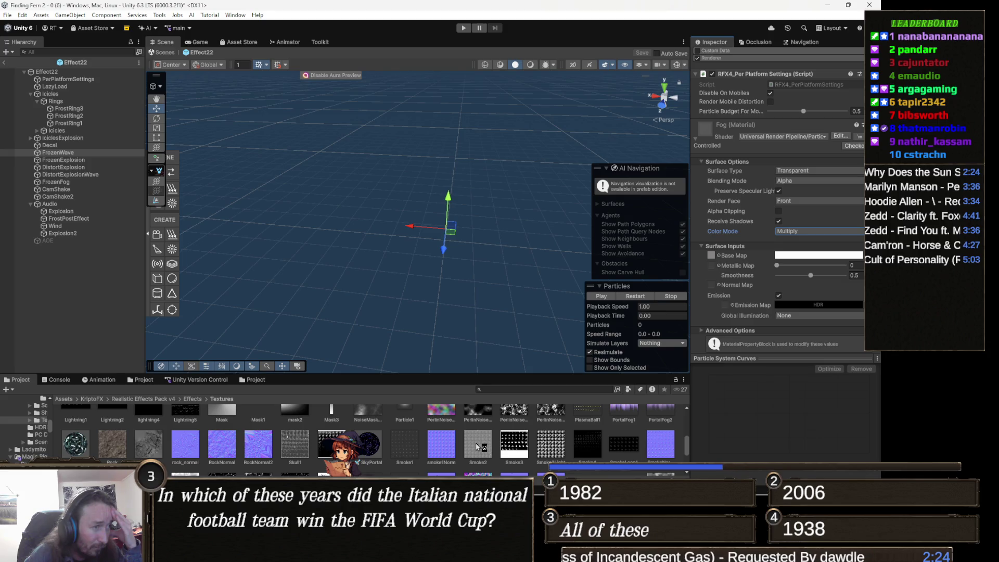
{"action": "left_click", "coordinate": [479, 446]}
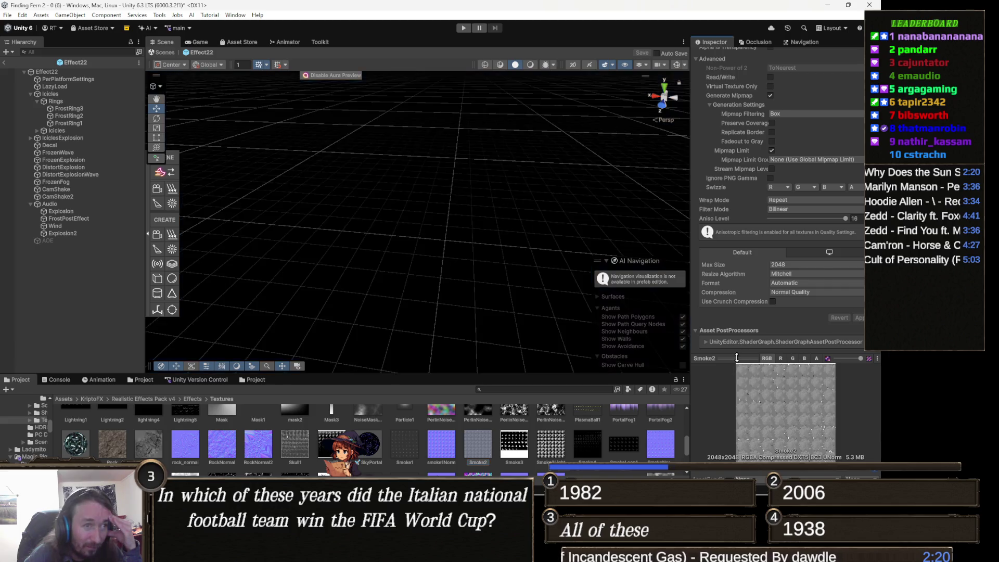
{"action": "double_click", "coordinate": [737, 358]}
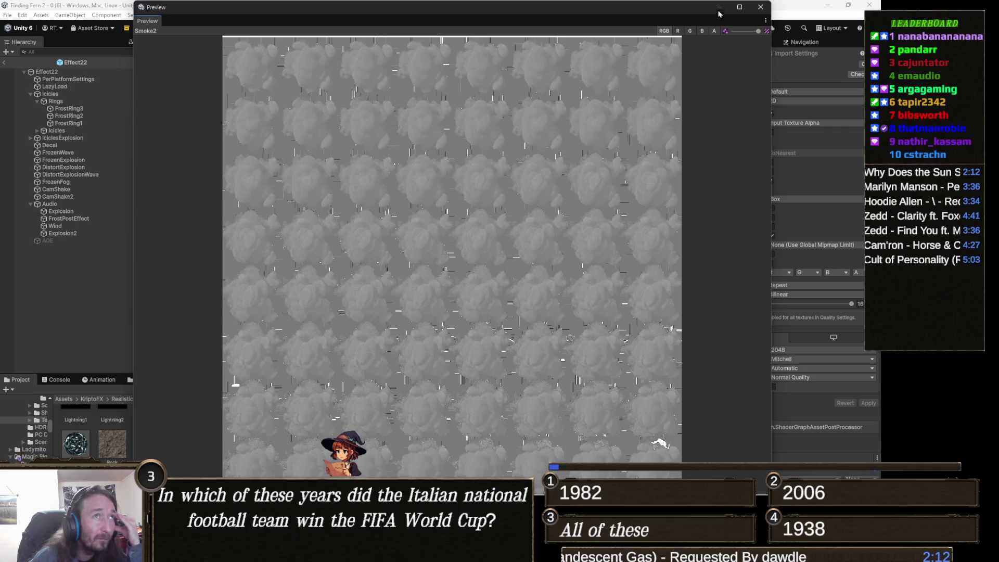
{"action": "left_click", "coordinate": [761, 6]}
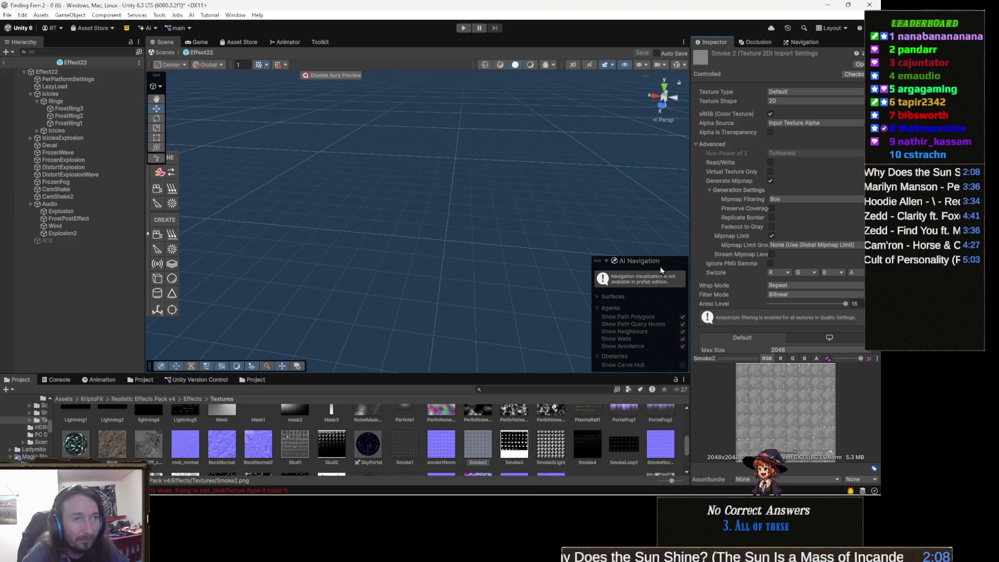
{"action": "key", "text": "ctrl+z"}
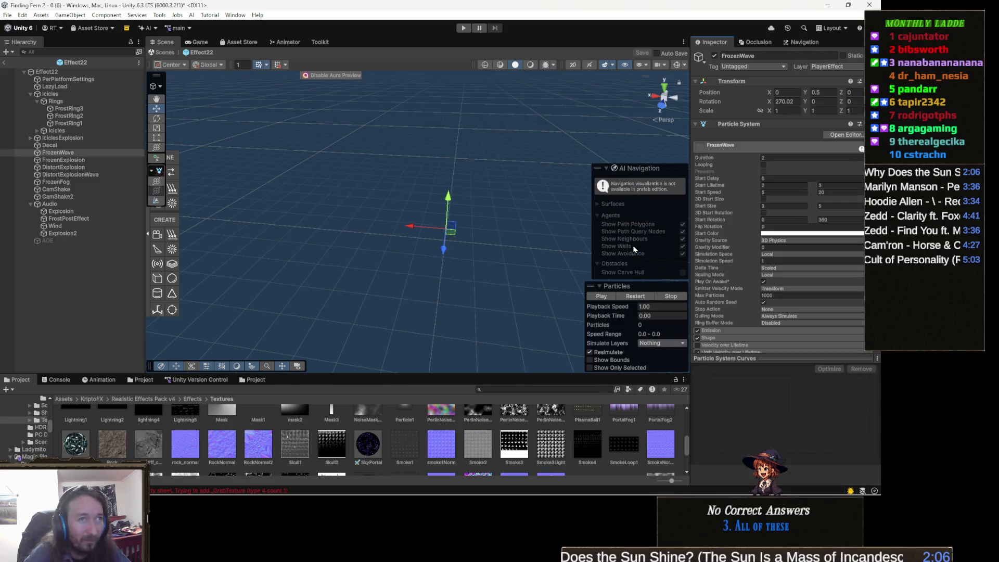
Step: Undo three Fog material changes to restore Particles/Standard Surface with Additive rendering
{"action": "scroll", "coordinate": [797, 254], "scroll_direction": "down", "scroll_amount": 10}
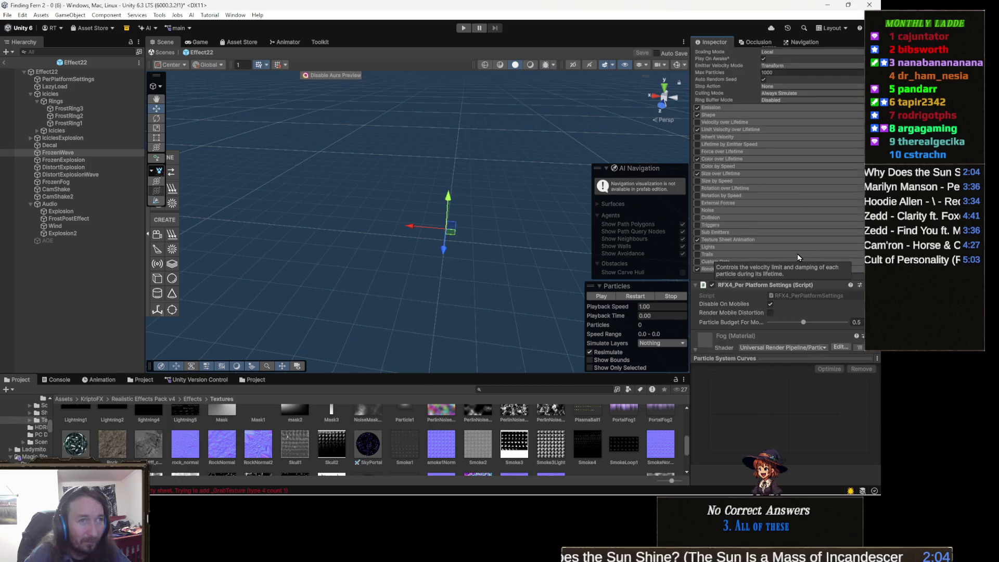
{"action": "scroll", "coordinate": [798, 256], "scroll_direction": "down", "scroll_amount": 5}
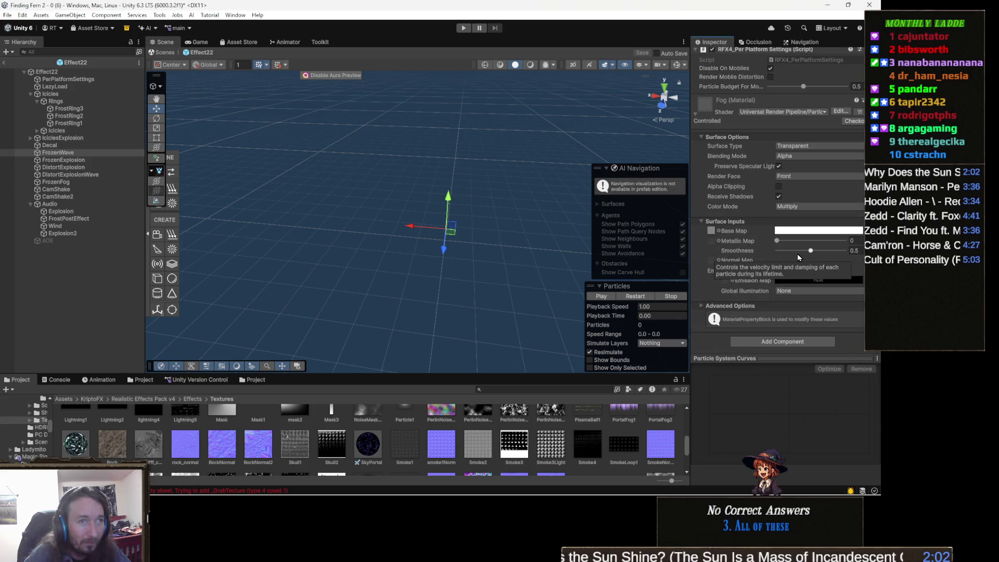
{"action": "key", "text": "ctrl+z"}
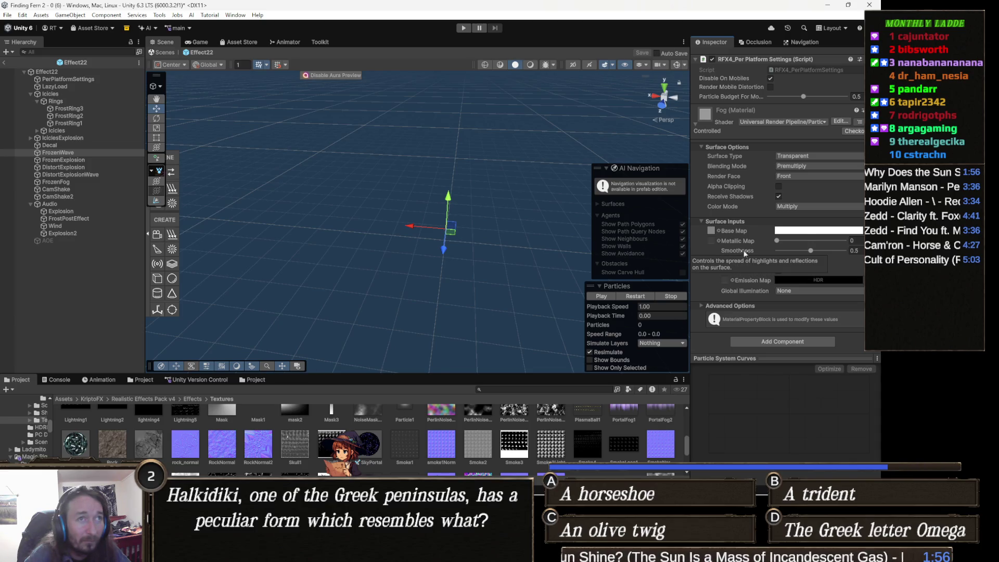
{"action": "key", "text": "ctrl+z"}
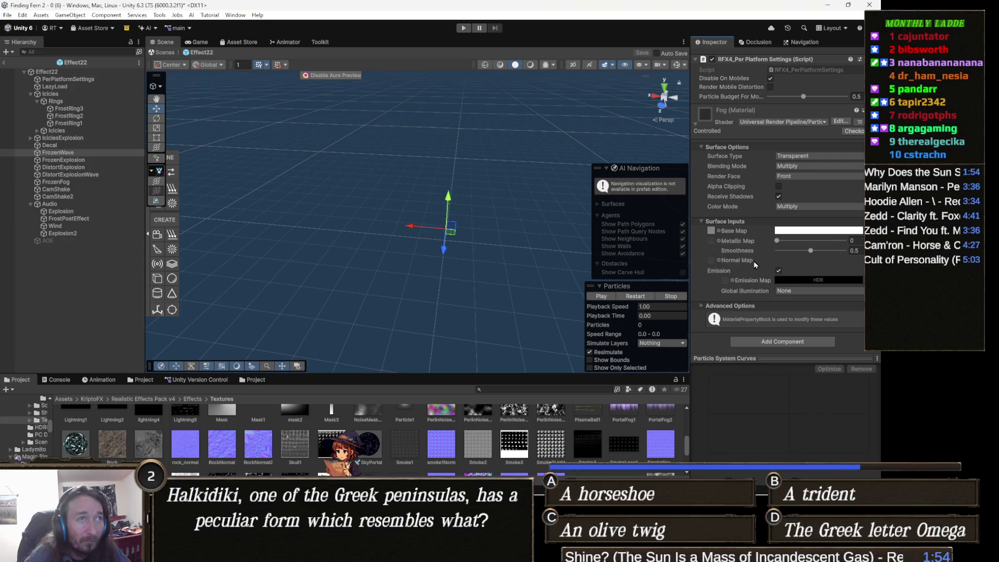
{"action": "key", "text": "ctrl+z"}
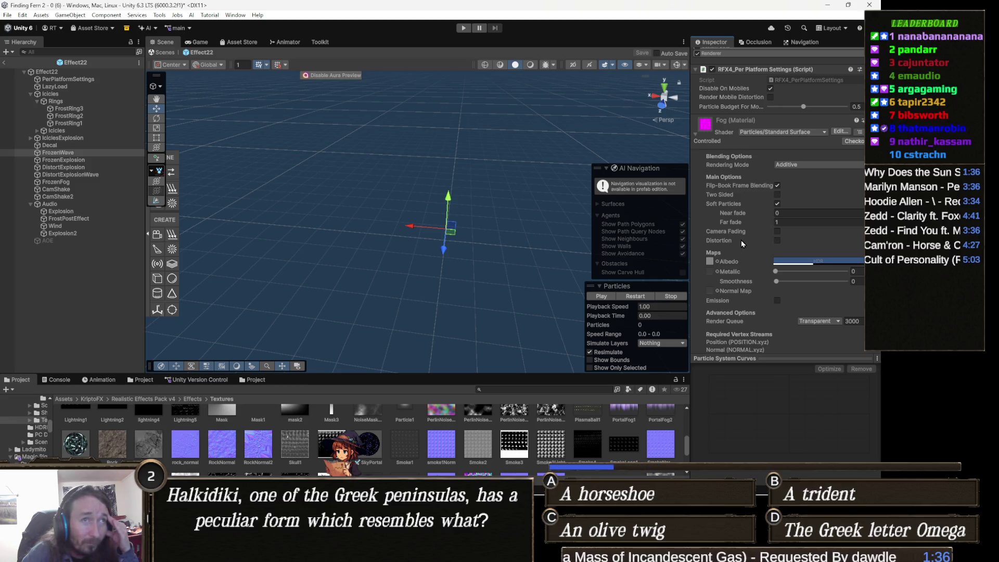
Step: Read the Distortion and Rendering Mode tooltips, then open the Fog material's options menu
{"action": "mouse_move", "coordinate": [741, 239]}
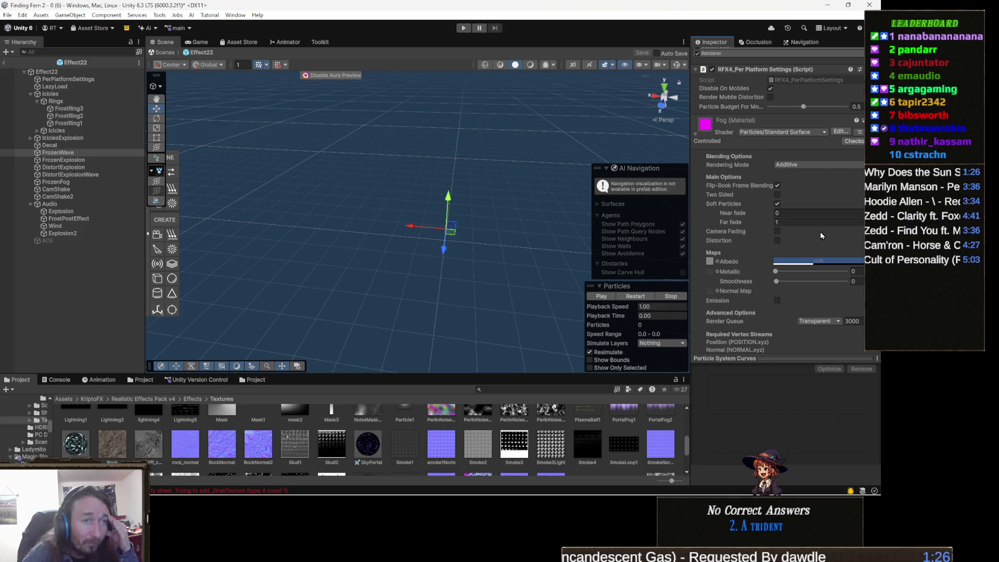
{"action": "scroll", "coordinate": [821, 235], "scroll_direction": "down", "scroll_amount": 3}
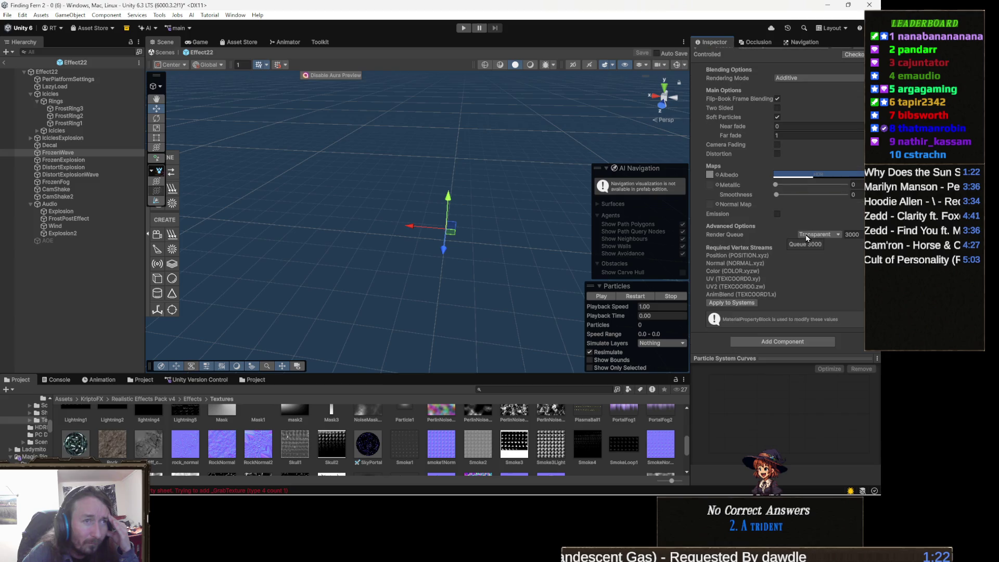
{"action": "scroll", "coordinate": [806, 236], "scroll_direction": "up", "scroll_amount": 4}
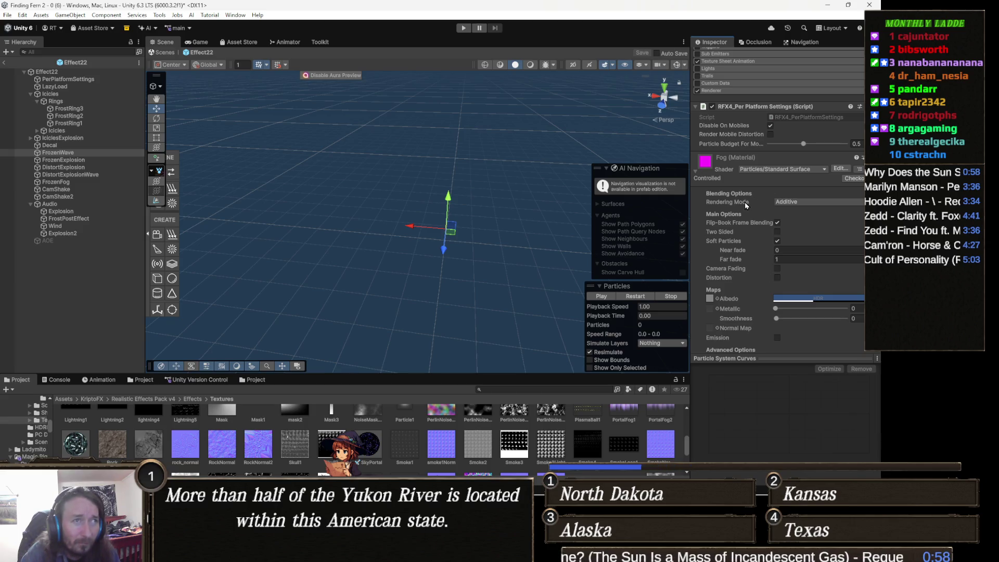
{"action": "mouse_move", "coordinate": [733, 201]}
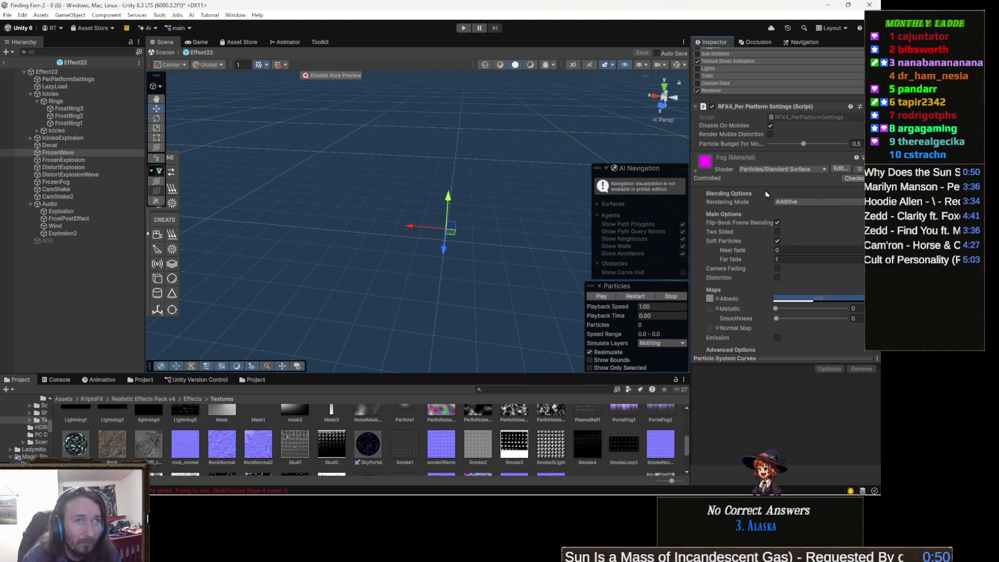
{"action": "left_click", "coordinate": [859, 169]}
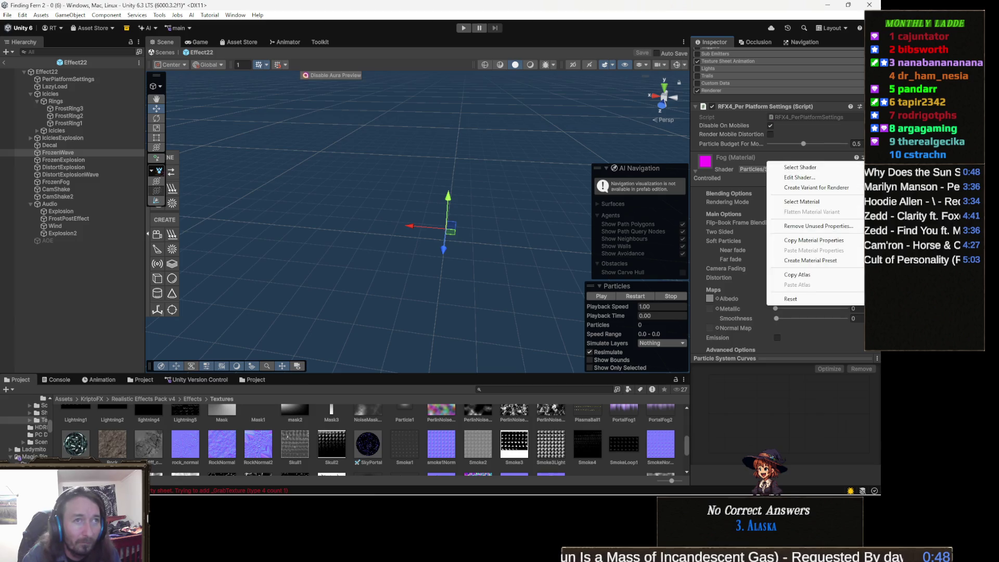
Step: Inspect the Particles/Standard Surface shader's properties and SRP Batcher status, then select FrozenFog
{"action": "left_click", "coordinate": [812, 178]}
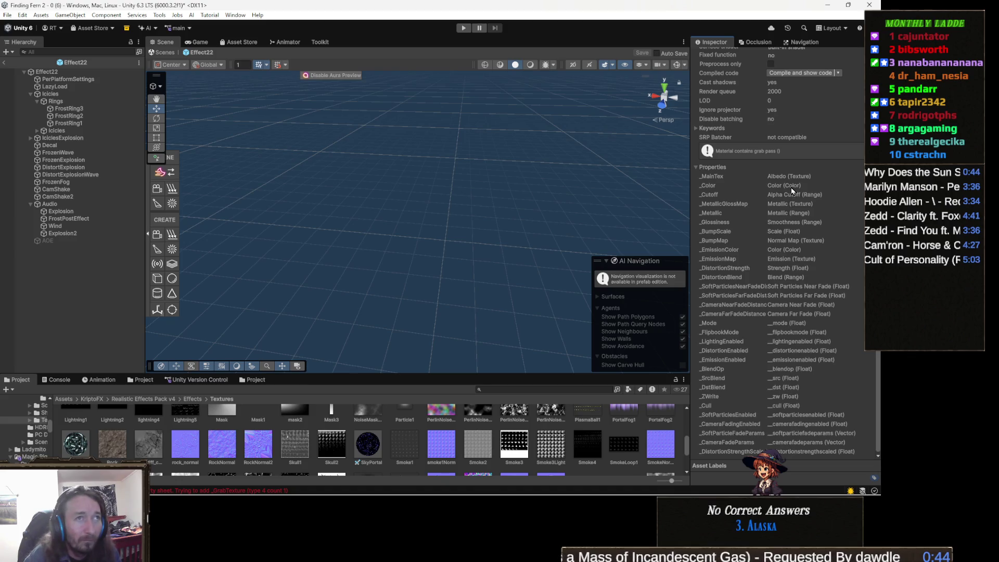
{"action": "scroll", "coordinate": [791, 184], "scroll_direction": "up", "scroll_amount": 2}
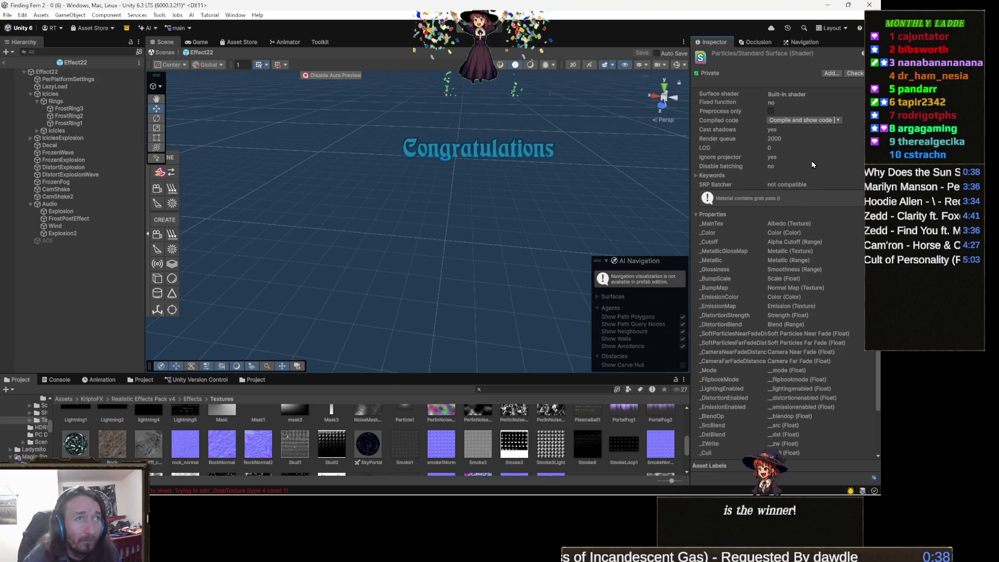
{"action": "scroll", "coordinate": [810, 194], "scroll_direction": "down", "scroll_amount": 2}
{"action": "scroll", "coordinate": [809, 193], "scroll_direction": "up", "scroll_amount": 2}
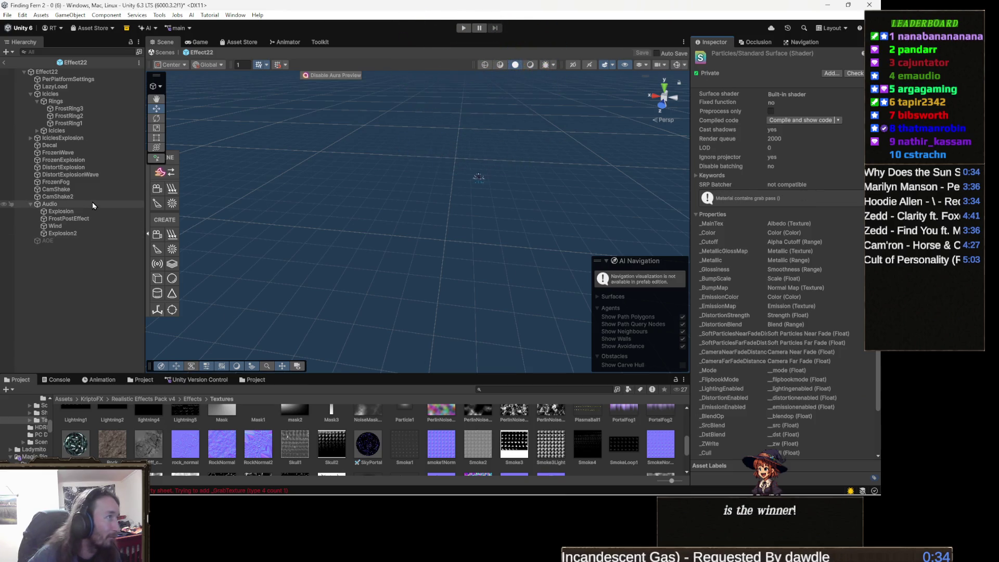
{"action": "left_click", "coordinate": [72, 181]}
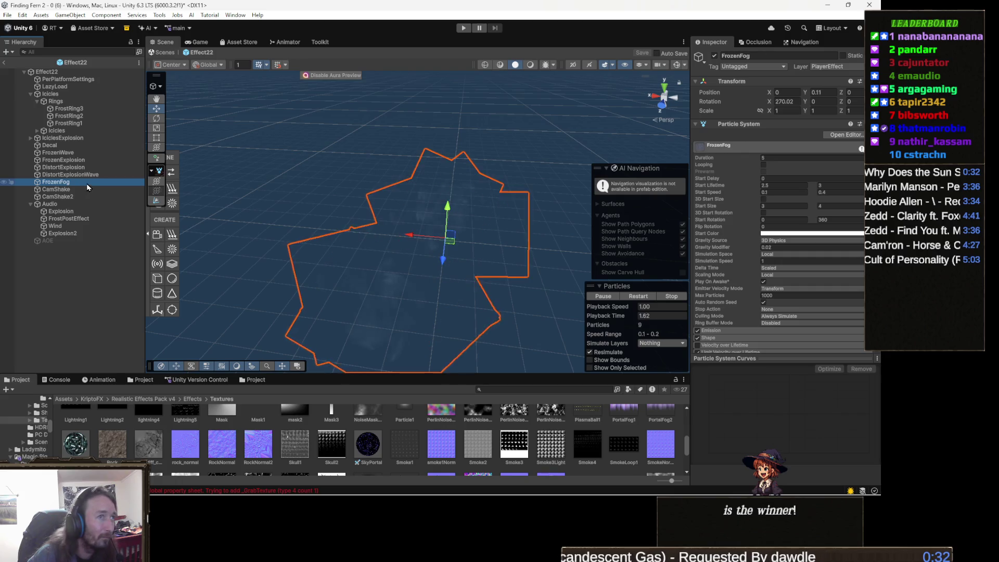
Step: Select FrozenExplosion, preview its particles, and scroll to its Standard Surface Fog material
{"action": "key", "text": "Up"}
{"action": "key", "text": "Up"}
{"action": "key", "text": "Up"}
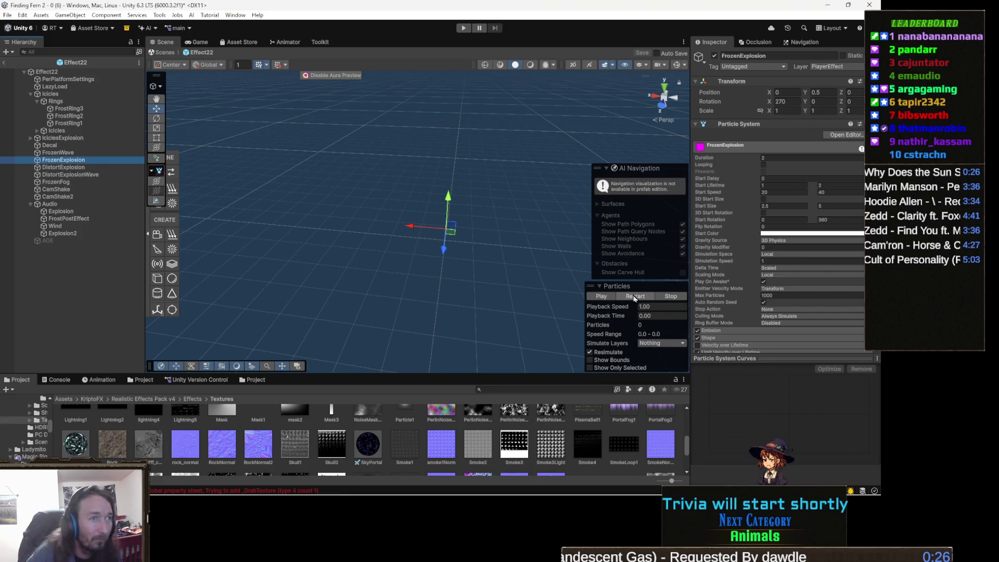
{"action": "left_click", "coordinate": [634, 296]}
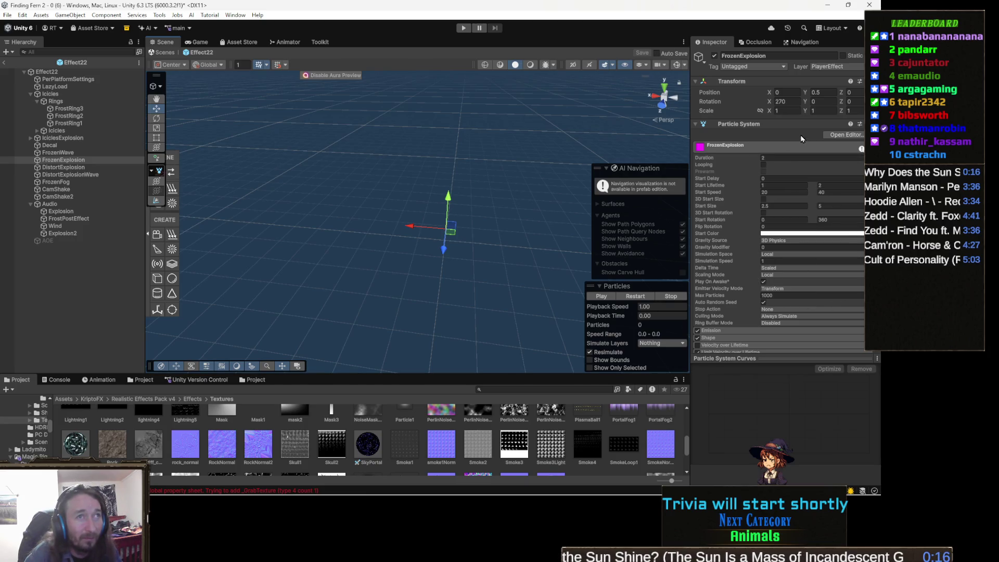
{"action": "scroll", "coordinate": [765, 202], "scroll_direction": "down", "scroll_amount": 10}
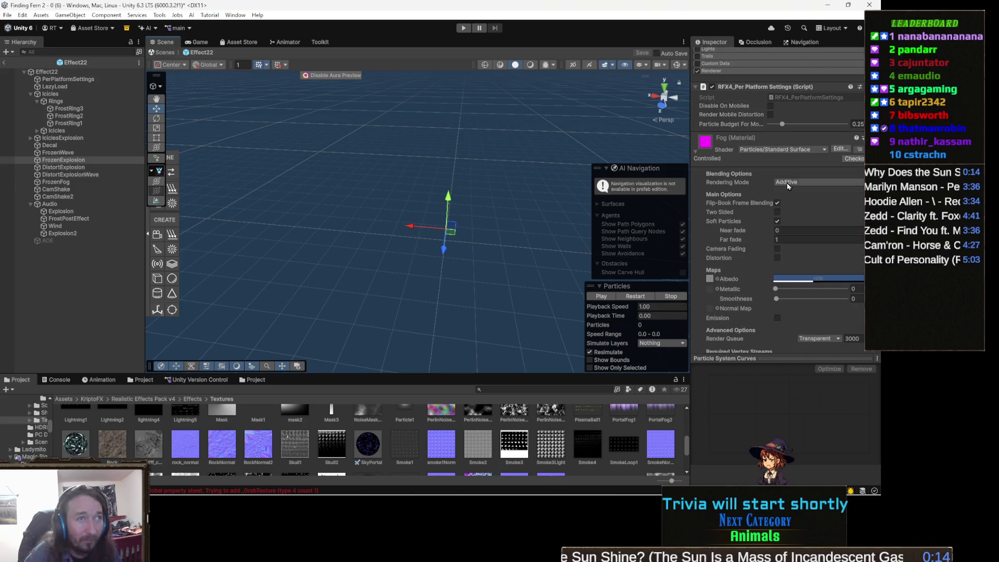
Step: Give the Fog material the Universal Render Pipeline/Particles/Simple Lit shader with Transparent surface type
{"action": "left_click", "coordinate": [786, 150]}
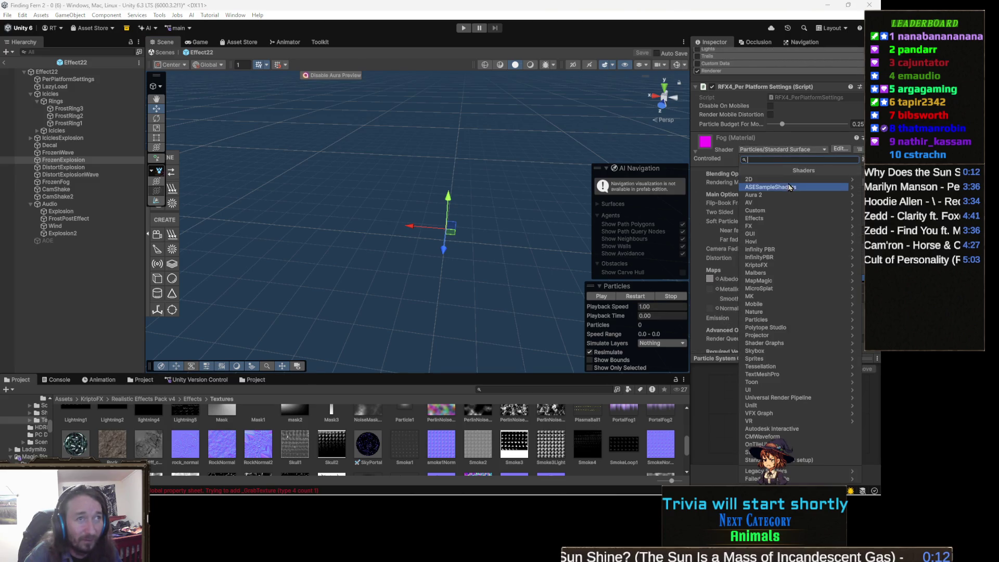
{"action": "left_click", "coordinate": [804, 398]}
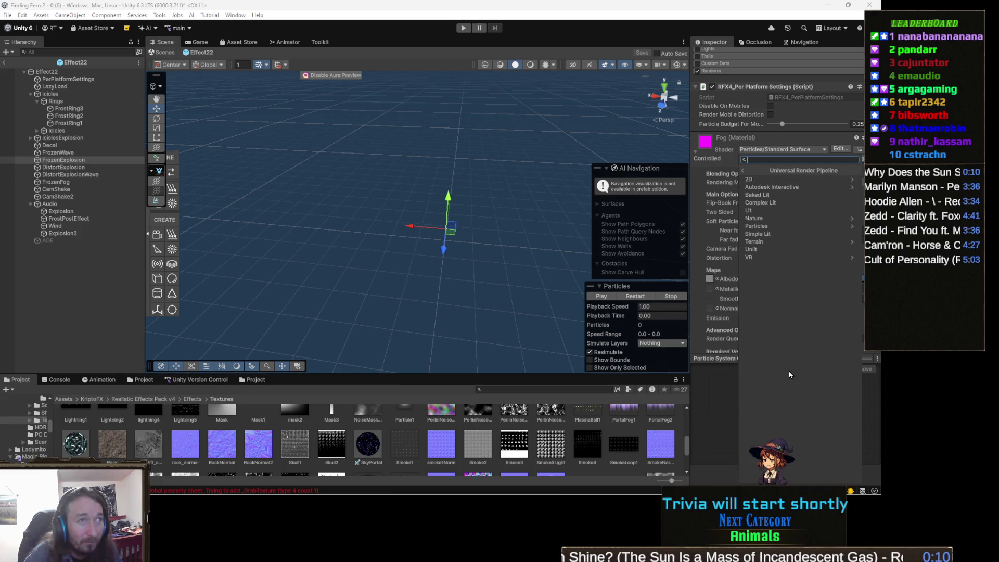
{"action": "left_click", "coordinate": [790, 226]}
{"action": "left_click", "coordinate": [759, 187]}
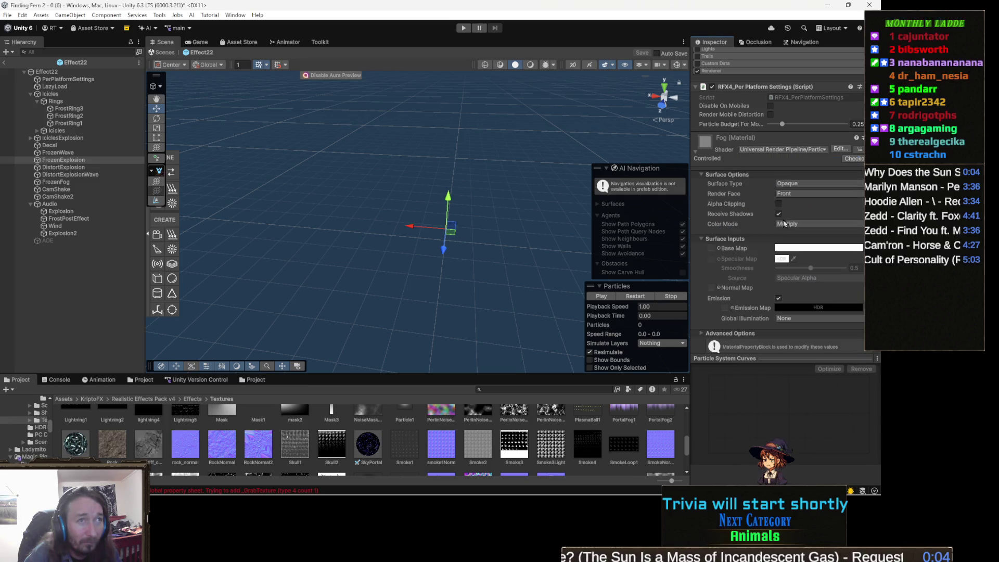
{"action": "left_click", "coordinate": [806, 182]}
{"action": "left_click", "coordinate": [807, 204]}
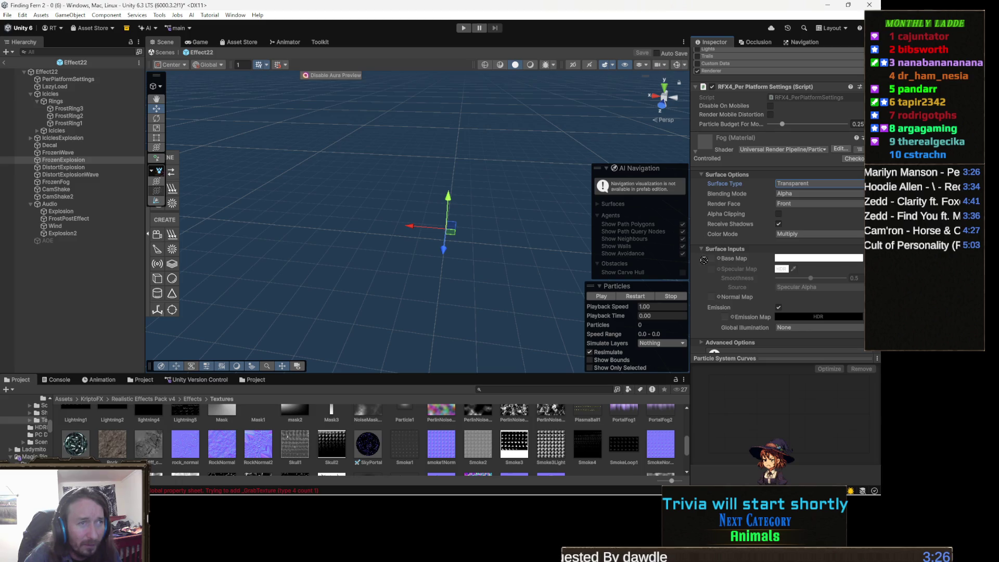
{"action": "left_click", "coordinate": [633, 297]}
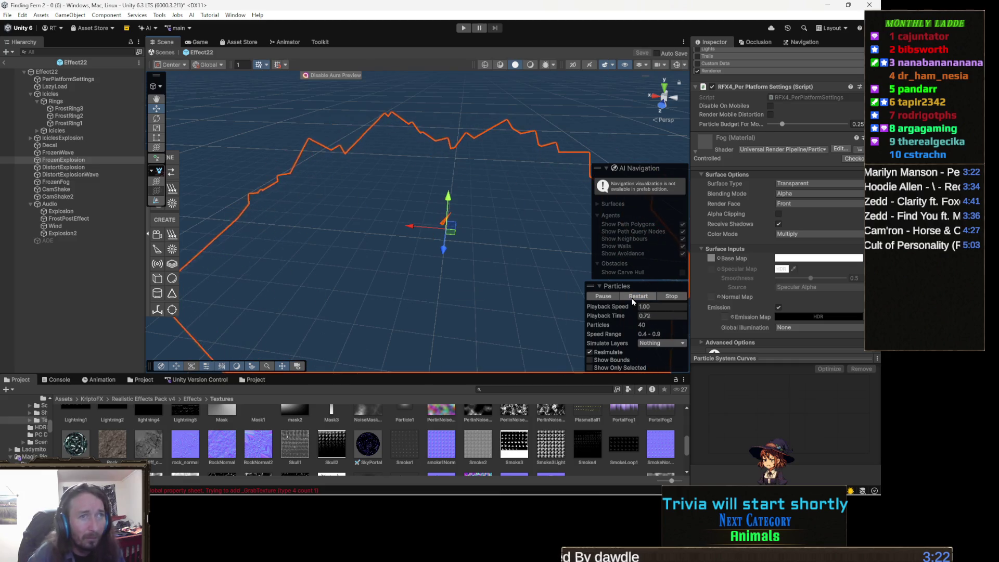
{"action": "left_click", "coordinate": [633, 299]}
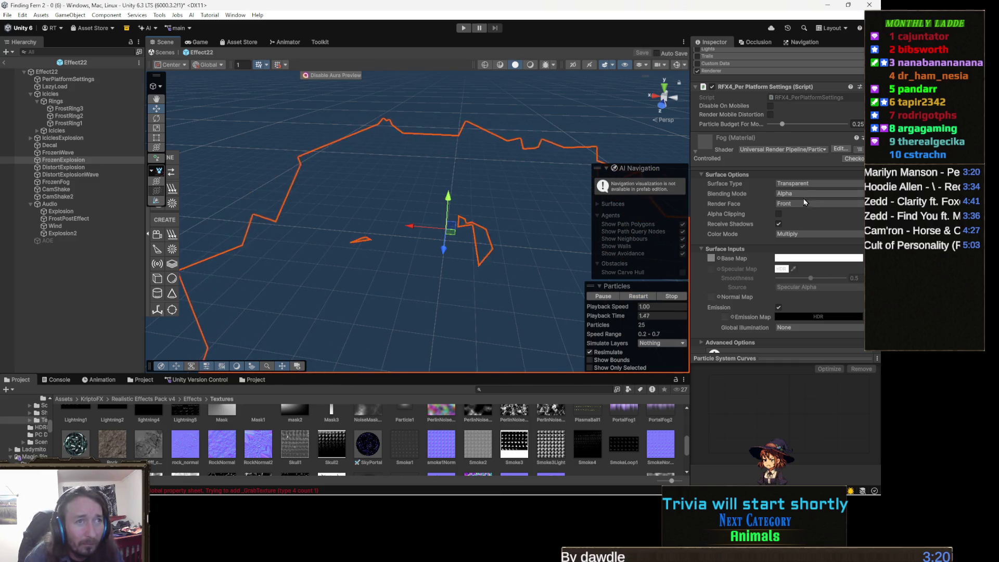
{"action": "left_click", "coordinate": [639, 298]}
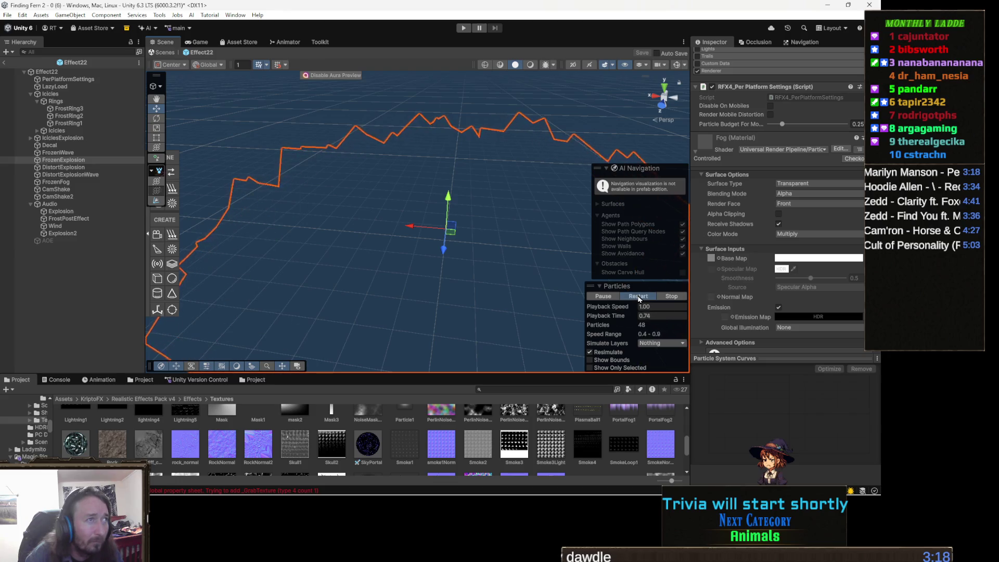
{"action": "left_click", "coordinate": [640, 297]}
{"action": "left_click", "coordinate": [639, 297]}
{"action": "left_click", "coordinate": [640, 298]}
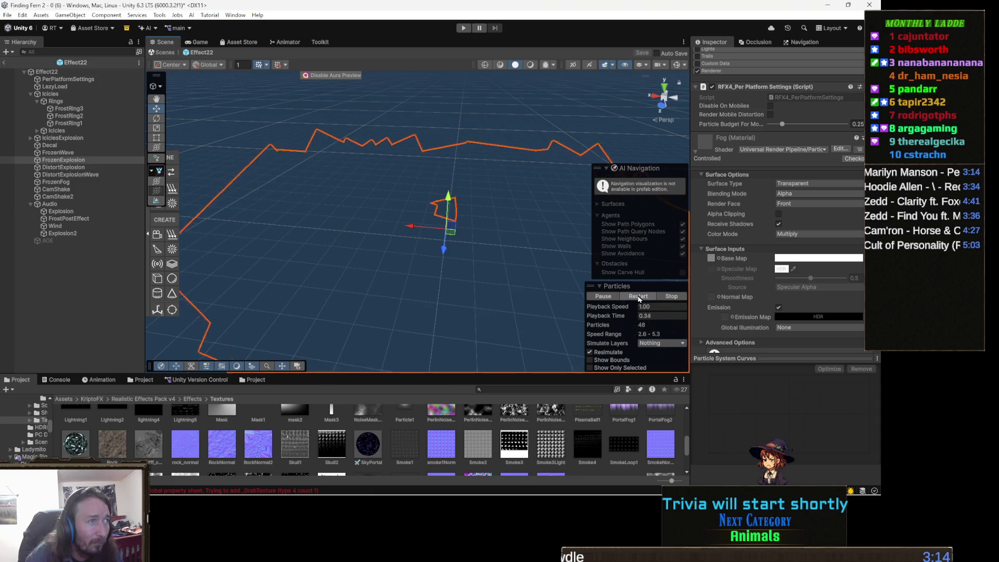
{"action": "left_click", "coordinate": [788, 193]}
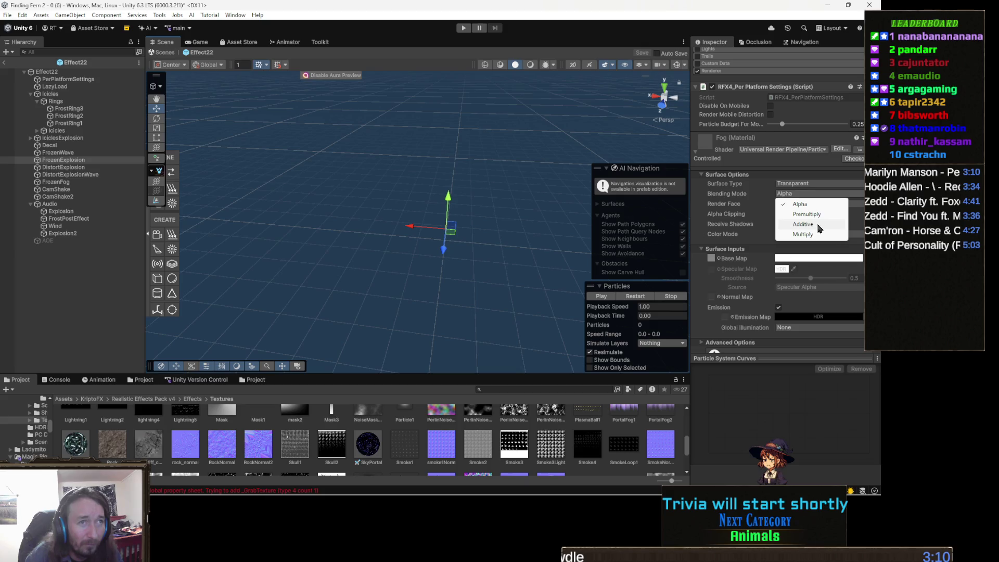
{"action": "left_click", "coordinate": [803, 234]}
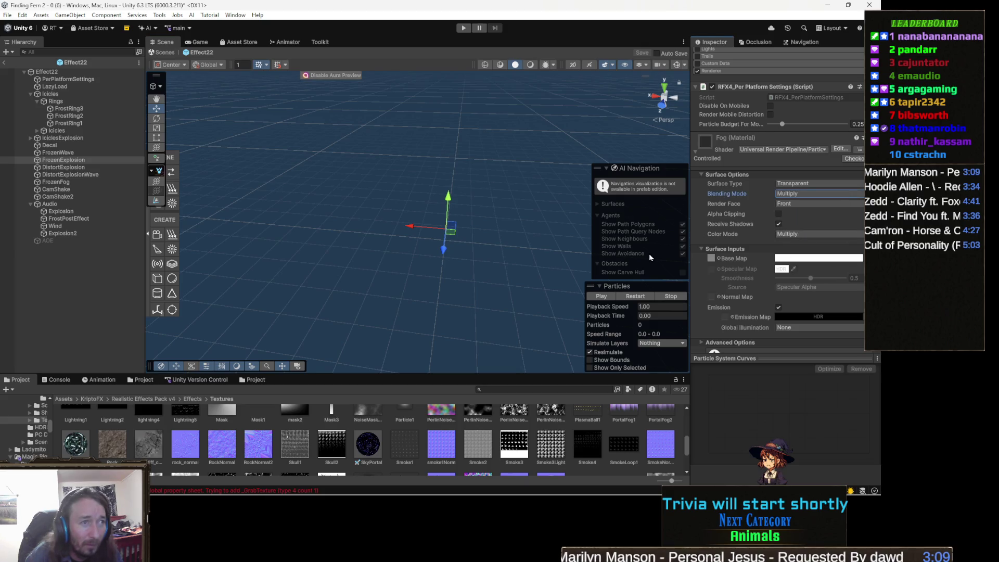
{"action": "left_click", "coordinate": [639, 298]}
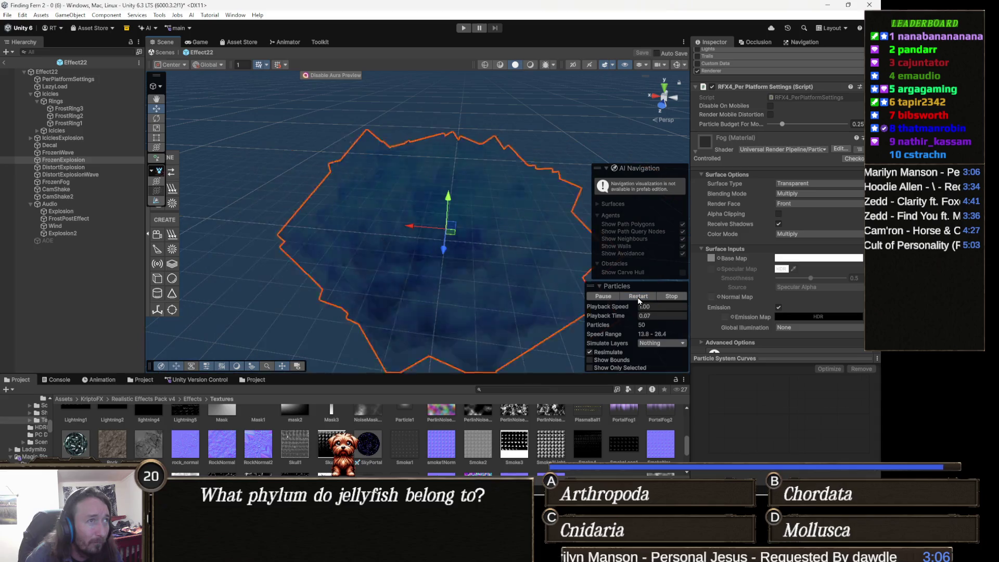
{"action": "left_click", "coordinate": [806, 204]}
{"action": "left_click", "coordinate": [806, 193]}
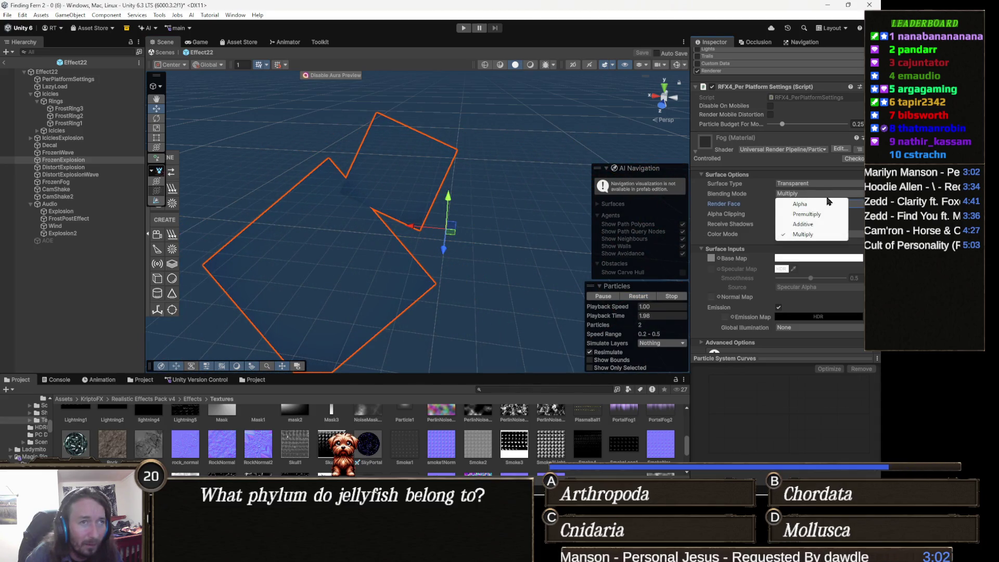
{"action": "left_click", "coordinate": [818, 205]}
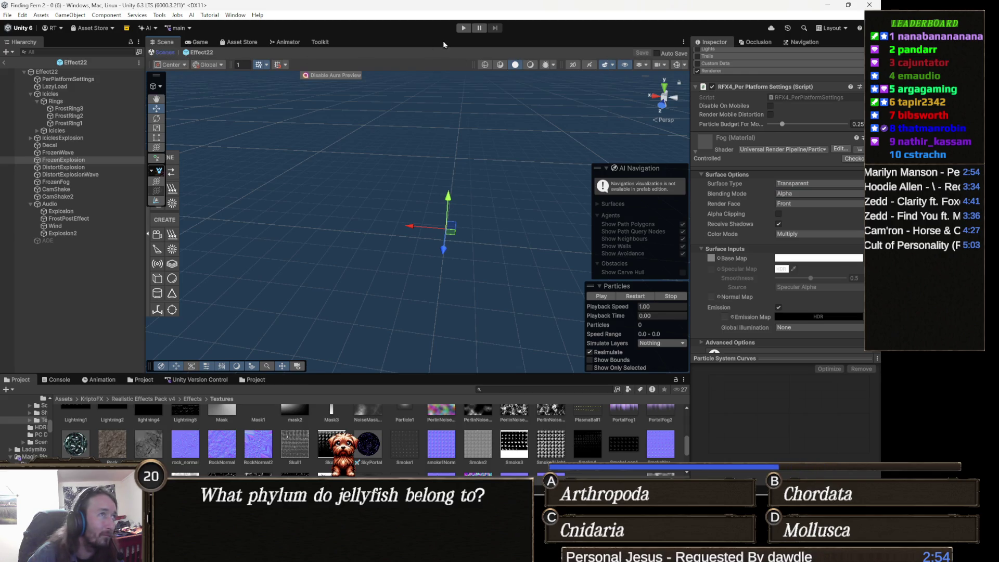
Step: Exit the Effect22 prefab, playtest PlaySet, and pause to view the magenta enemies
{"action": "left_click", "coordinate": [468, 29]}
{"action": "left_click", "coordinate": [464, 28]}
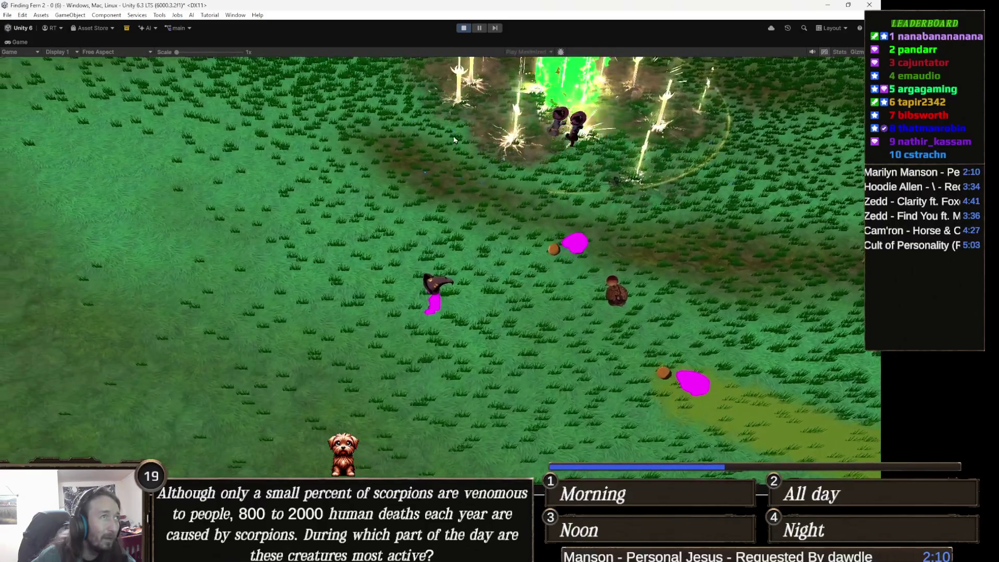
{"action": "left_click", "coordinate": [479, 28]}
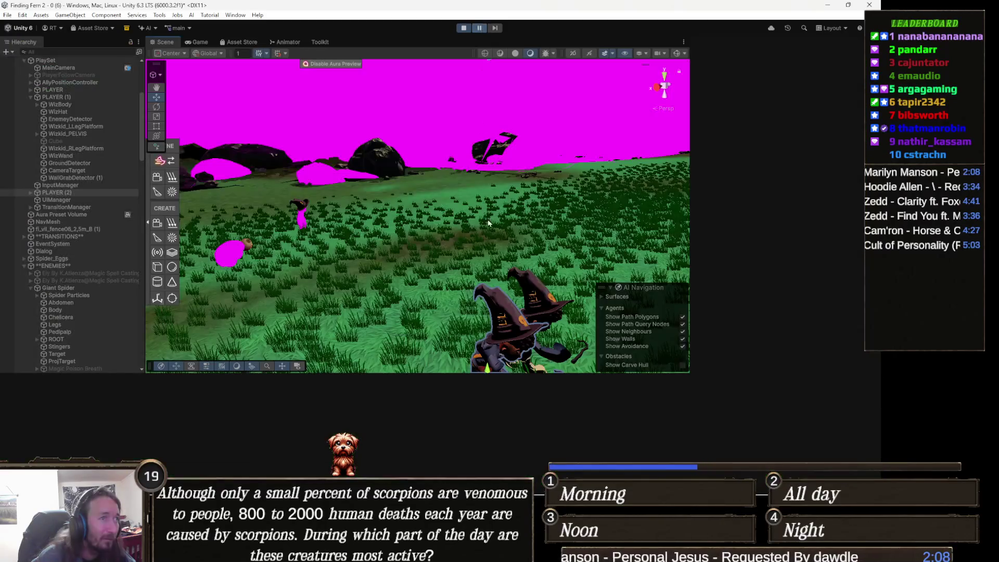
{"action": "left_click_drag", "start_coordinate": [508, 203], "coordinate": [429, 192]}
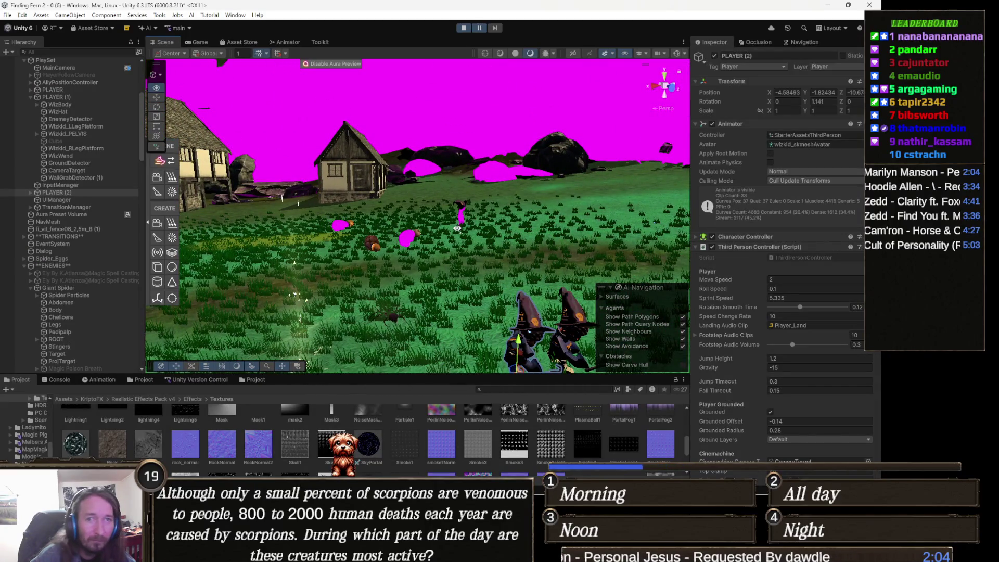
{"action": "mouse_move", "coordinate": [449, 224]}
{"action": "left_mouse_down"}
{"action": "mouse_move", "coordinate": [390, 222]}
{"action": "mouse_move", "coordinate": [455, 232]}
{"action": "mouse_move", "coordinate": [408, 281]}
{"action": "left_mouse_up"}
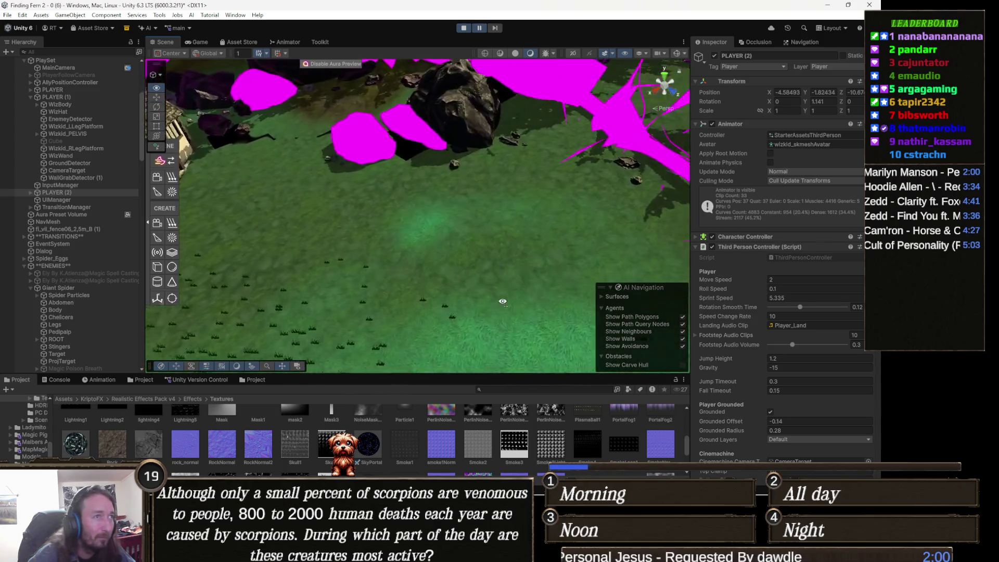
{"action": "mouse_move", "coordinate": [239, 312]}
{"action": "left_mouse_down"}
{"action": "mouse_move", "coordinate": [360, 256]}
{"action": "mouse_move", "coordinate": [490, 278]}
{"action": "mouse_move", "coordinate": [501, 264]}
{"action": "left_mouse_up"}
{"action": "scroll", "coordinate": [474, 241], "scroll_direction": "down", "scroll_amount": 3}
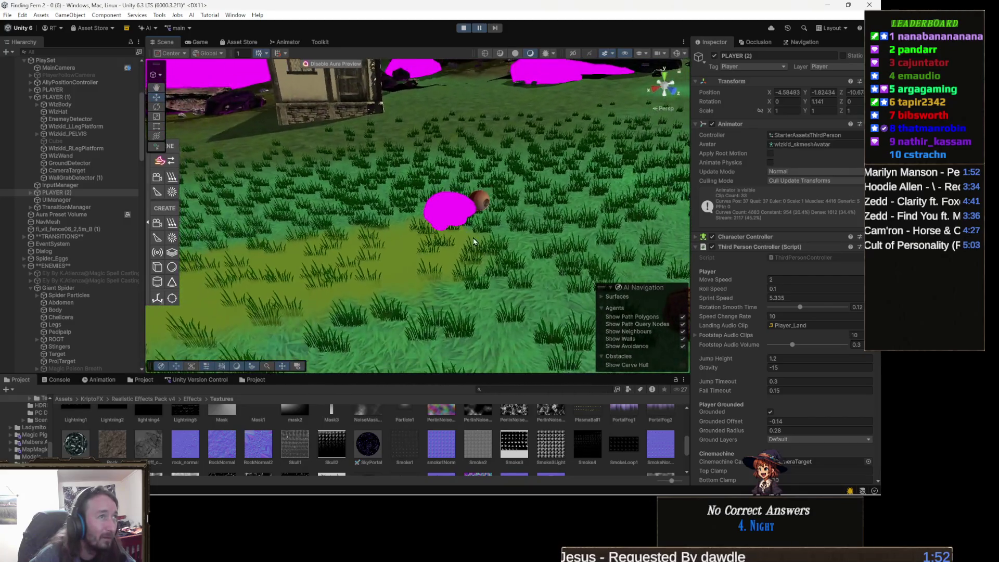
Step: Stop play mode and scroll the Hierarchy down to the Slime Demo
{"action": "key", "text": "ctrl+p"}
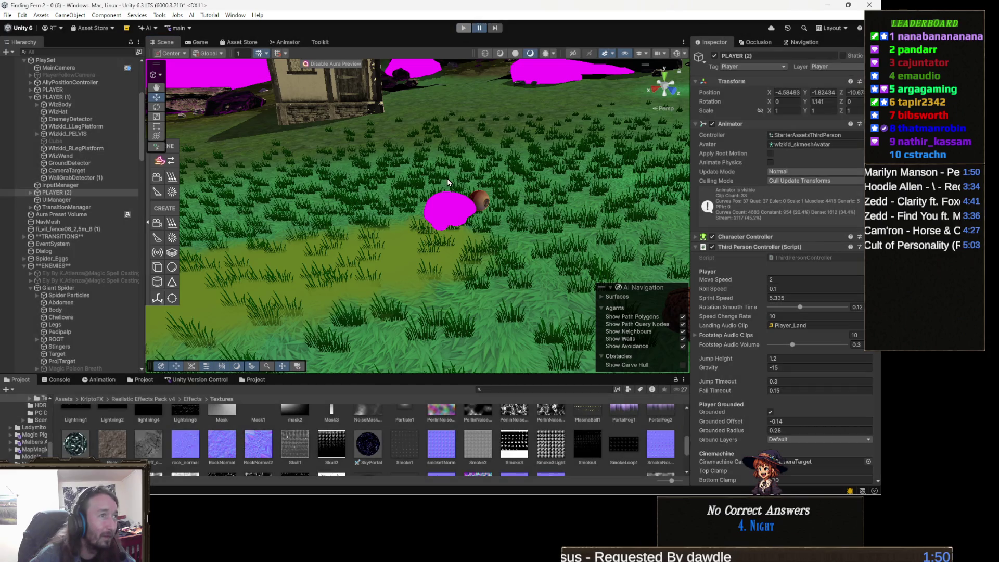
{"action": "mouse_move", "coordinate": [450, 192]}
{"action": "left_mouse_down"}
{"action": "mouse_move", "coordinate": [472, 194]}
{"action": "mouse_move", "coordinate": [275, 185]}
{"action": "left_mouse_up"}
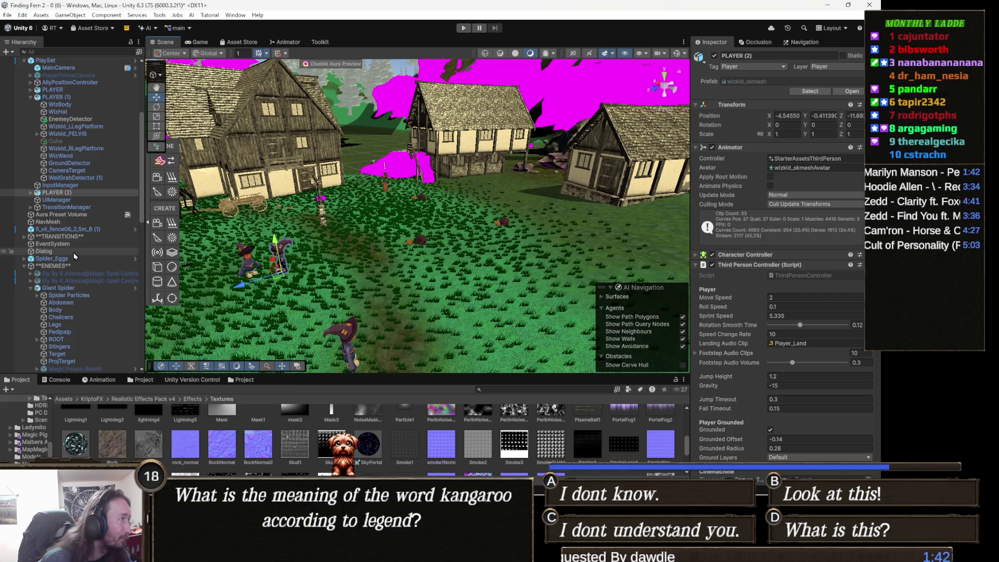
{"action": "scroll", "coordinate": [76, 255], "scroll_direction": "down", "scroll_amount": 3}
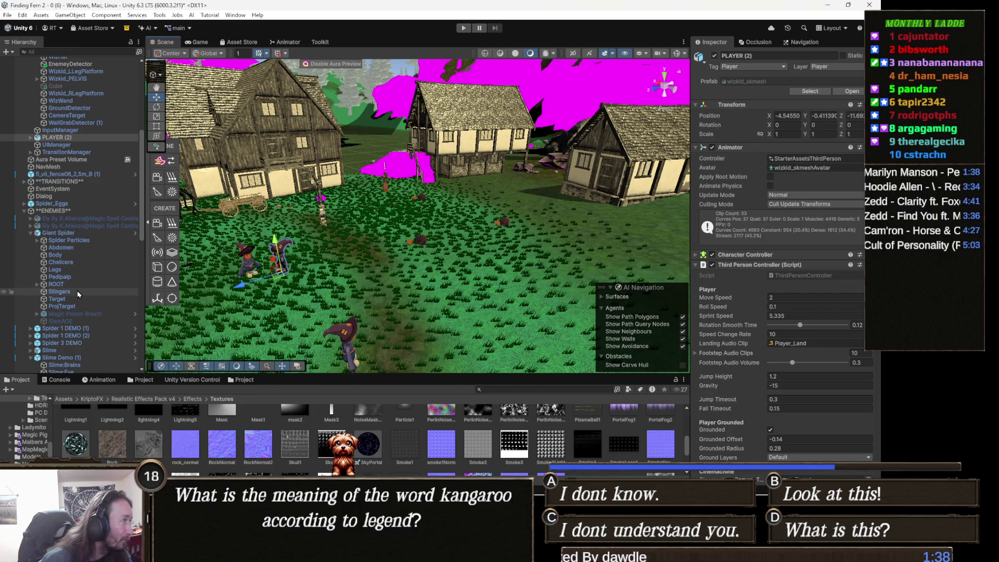
{"action": "scroll", "coordinate": [83, 261], "scroll_direction": "down", "scroll_amount": 5}
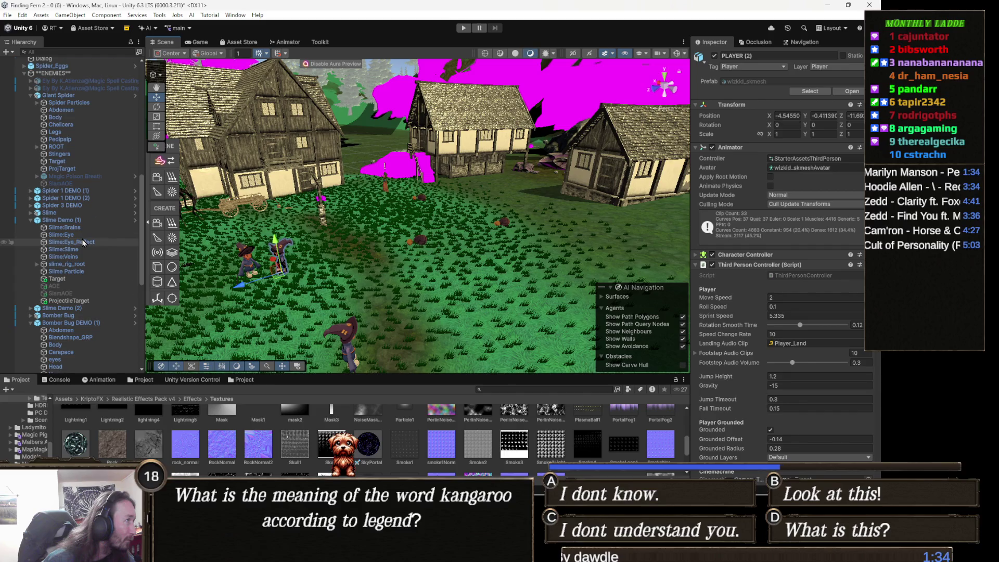
{"action": "scroll", "coordinate": [82, 243], "scroll_direction": "down", "scroll_amount": 2}
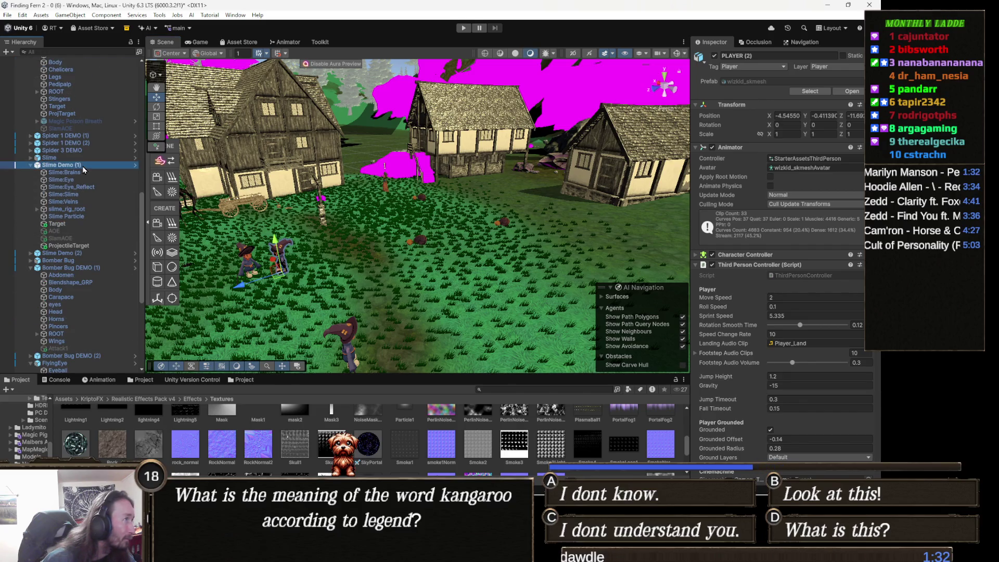
Step: Frame the Slime Demo (1) enemy and select its Slime:Brains part
{"action": "double_click", "coordinate": [61, 165]}
{"action": "mouse_move", "coordinate": [466, 241]}
{"action": "left_mouse_down"}
{"action": "mouse_move", "coordinate": [434, 293]}
{"action": "mouse_move", "coordinate": [458, 268]}
{"action": "left_mouse_up"}
{"action": "scroll", "coordinate": [739, 325], "scroll_direction": "down", "scroll_amount": 3}
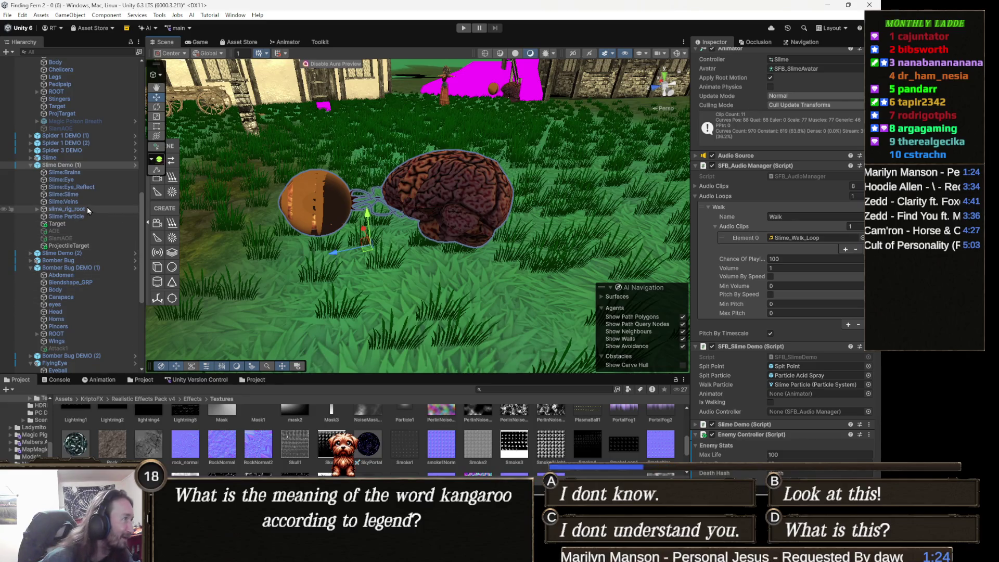
{"action": "left_click", "coordinate": [87, 173]}
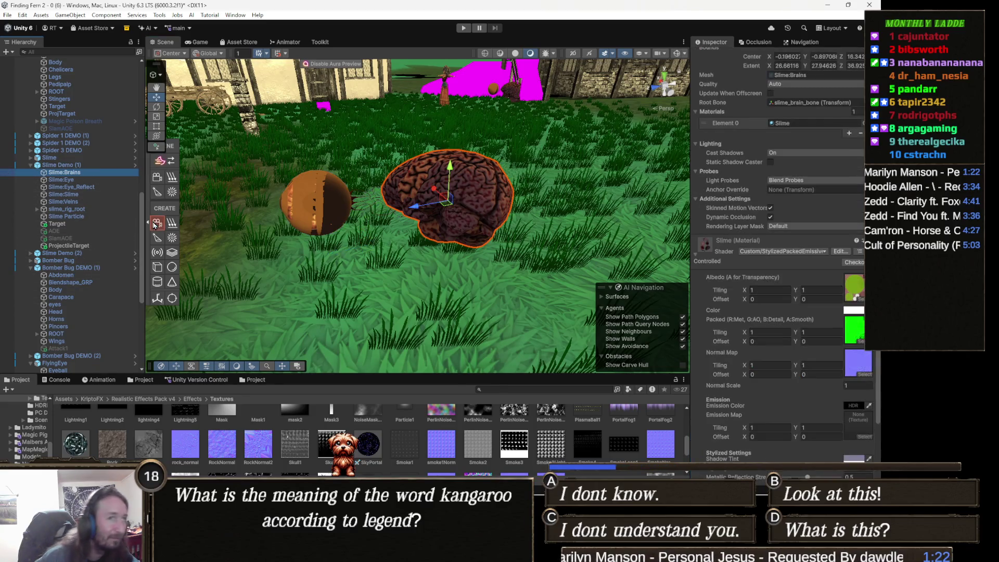
{"action": "scroll", "coordinate": [759, 358], "scroll_direction": "down", "scroll_amount": 3}
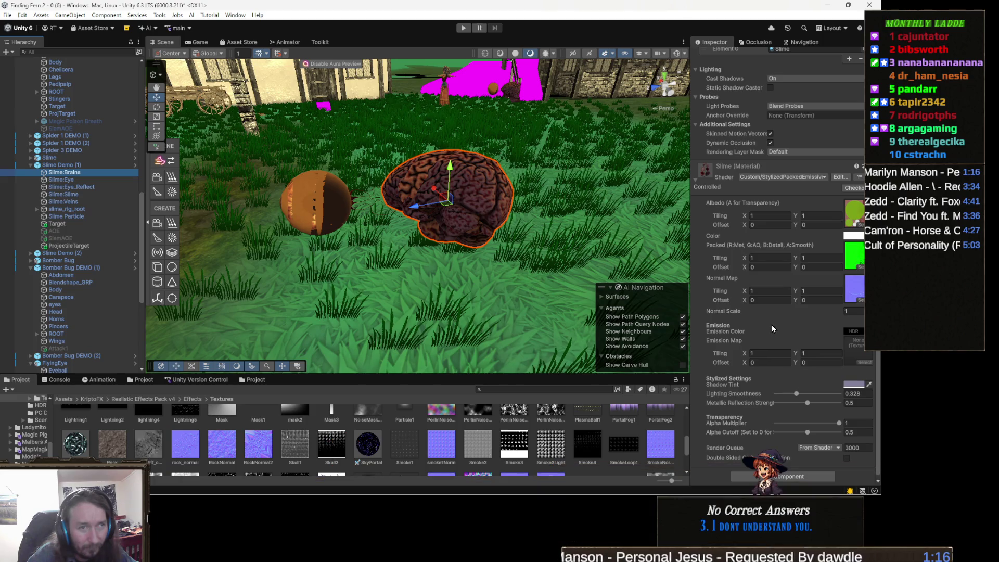
Step: Try a pinkish emission colour on the Slime material, undo it, and return to the top
{"action": "left_click", "coordinate": [853, 333]}
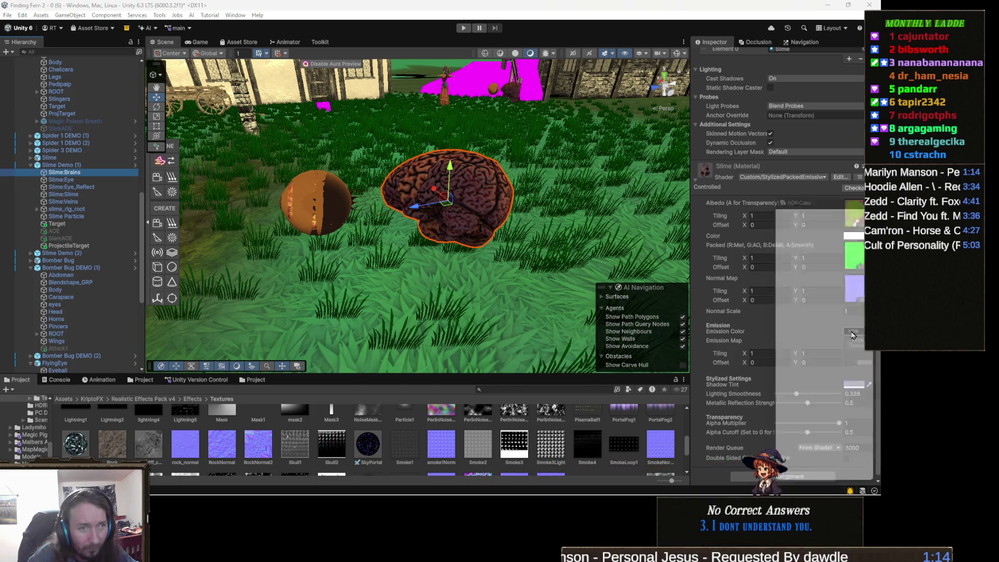
{"action": "left_click", "coordinate": [754, 298]}
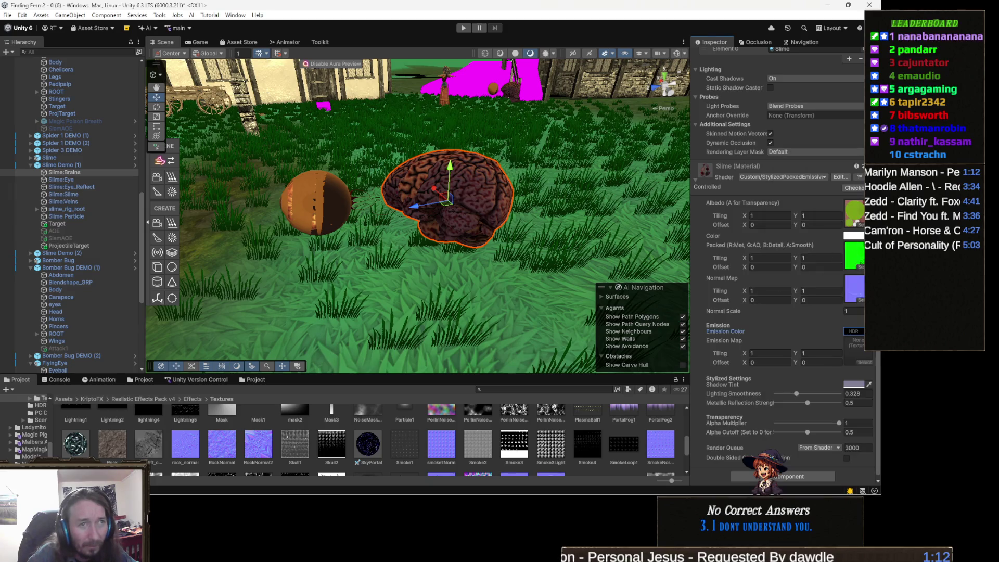
{"action": "left_click", "coordinate": [853, 332]}
{"action": "left_click", "coordinate": [807, 197]}
{"action": "left_click_drag", "start_coordinate": [807, 197], "coordinate": [747, 104]}
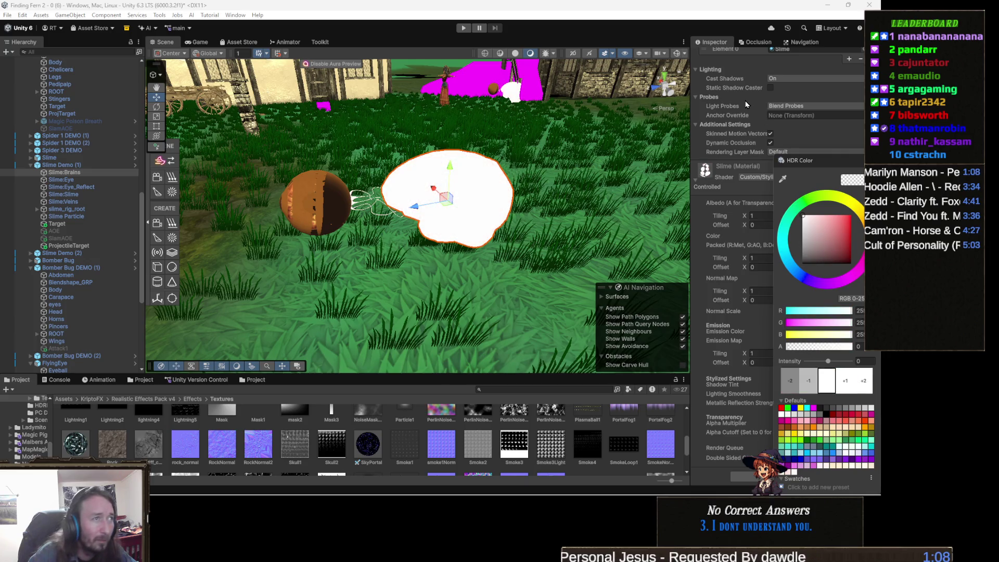
{"action": "left_click", "coordinate": [830, 250]}
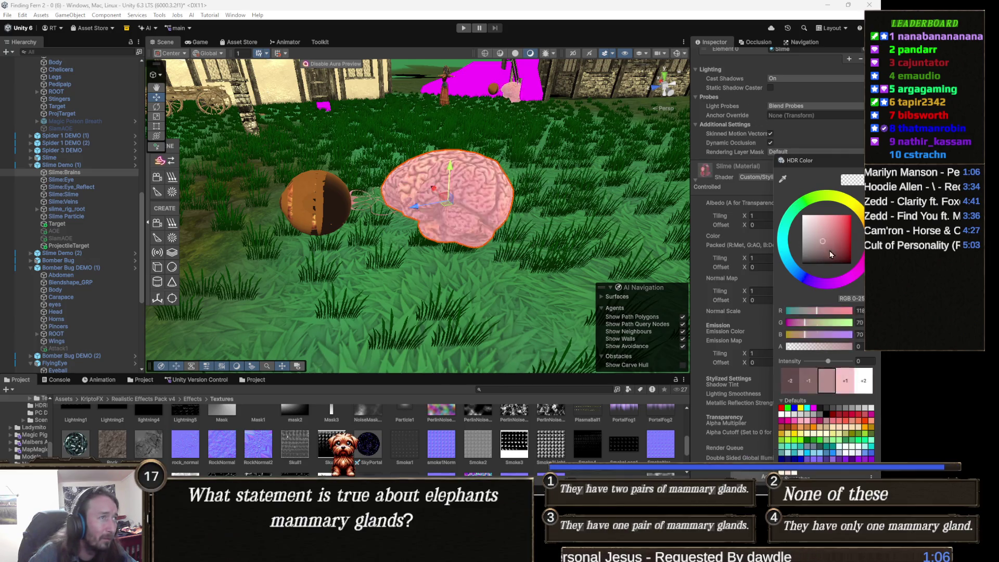
{"action": "mouse_move", "coordinate": [491, 199]}
{"action": "left_mouse_down"}
{"action": "mouse_move", "coordinate": [530, 223]}
{"action": "mouse_move", "coordinate": [518, 189]}
{"action": "left_mouse_up"}
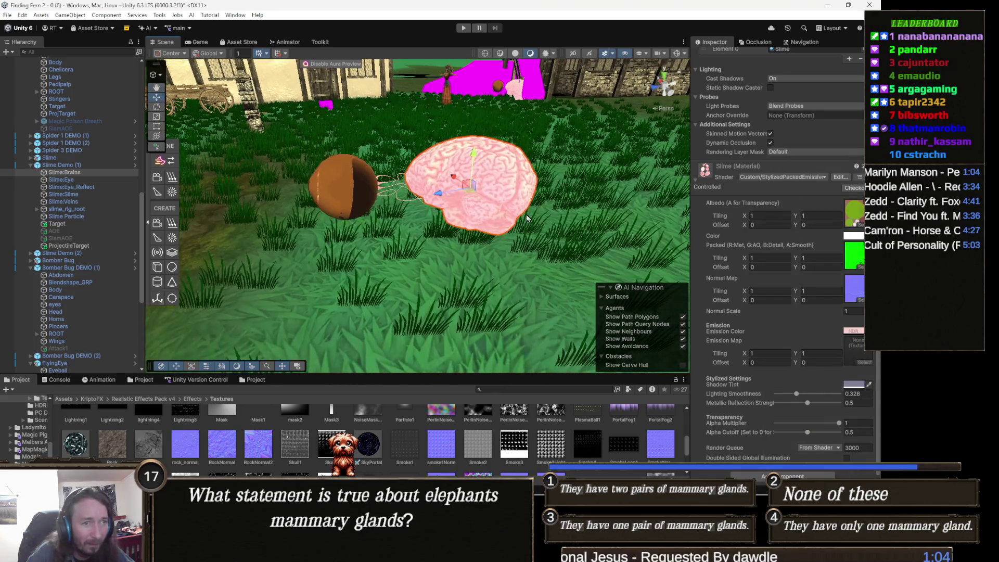
{"action": "key", "text": "ctrl+z"}
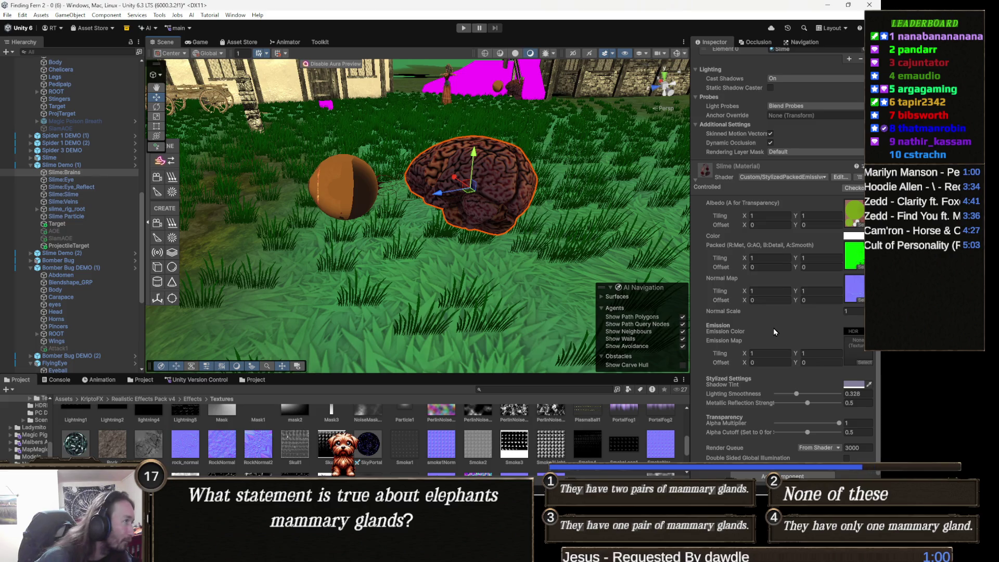
{"action": "scroll", "coordinate": [773, 328], "scroll_direction": "up", "scroll_amount": 5}
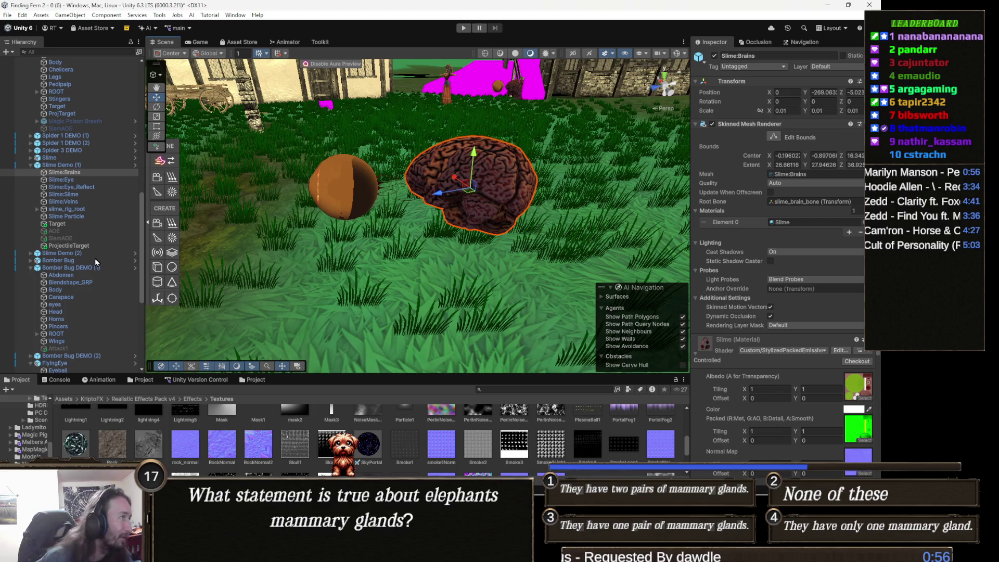
{"action": "left_click", "coordinate": [87, 182]}
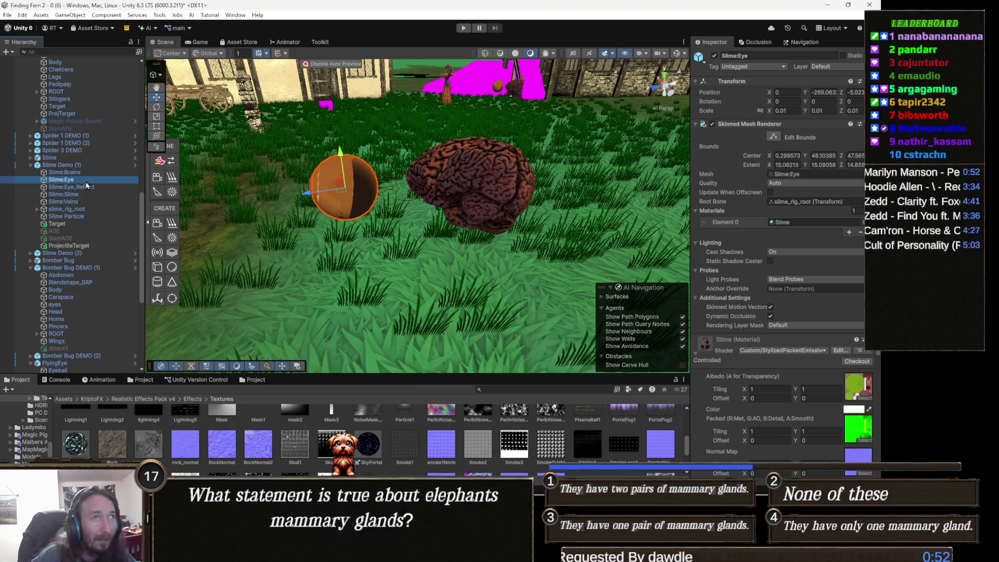
{"action": "left_click", "coordinate": [87, 186]}
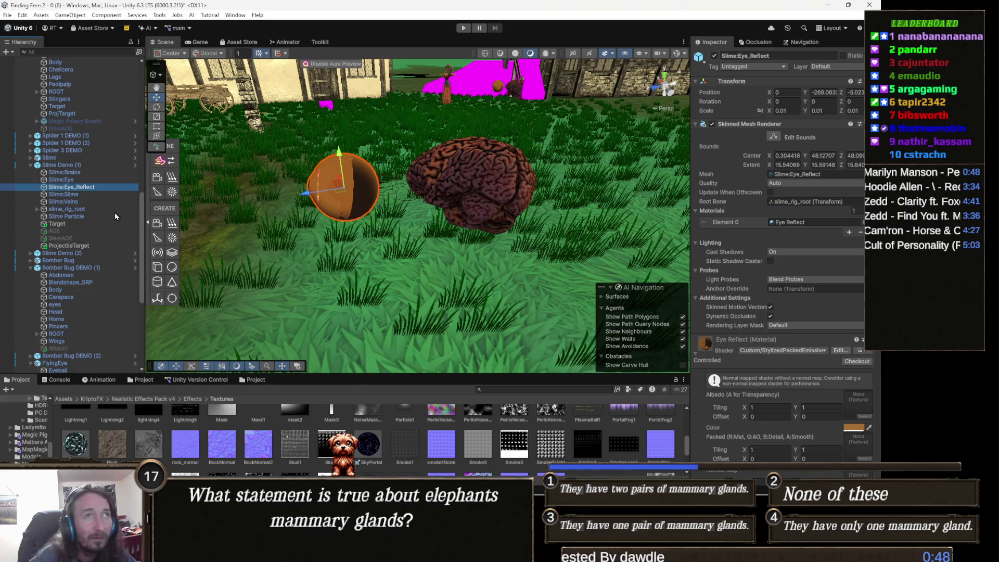
{"action": "key", "text": "Down"}
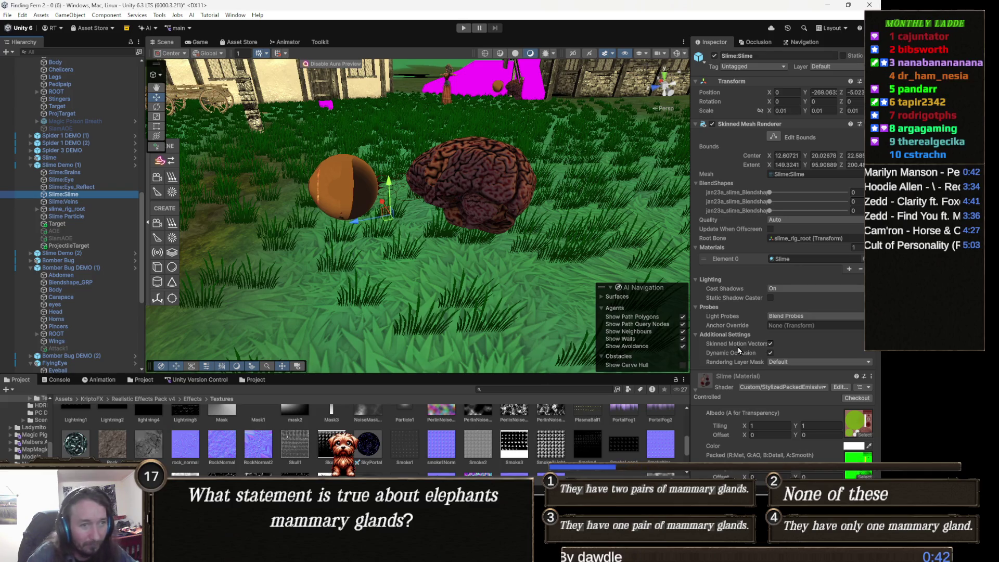
{"action": "scroll", "coordinate": [764, 346], "scroll_direction": "down", "scroll_amount": 5}
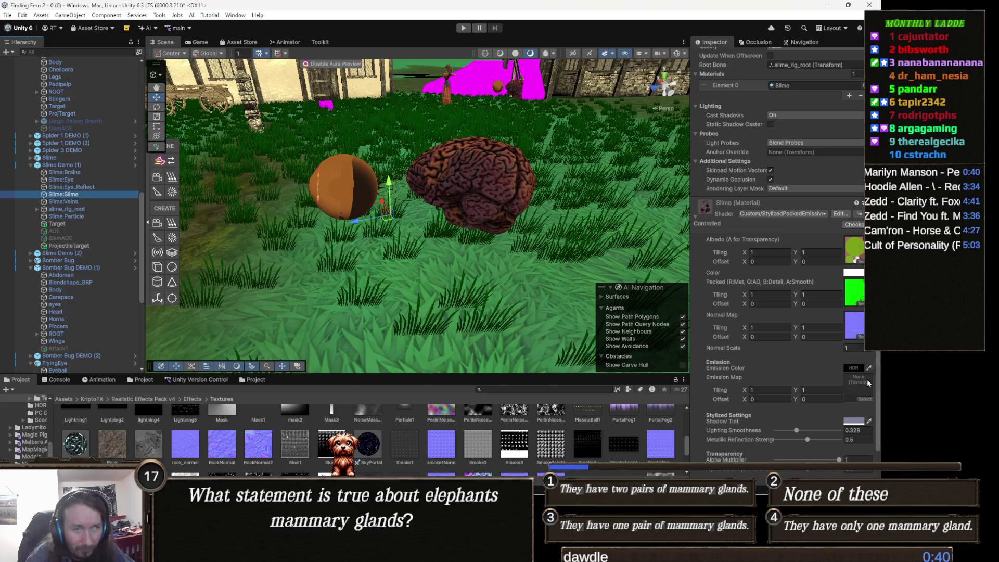
{"action": "left_click", "coordinate": [852, 369]}
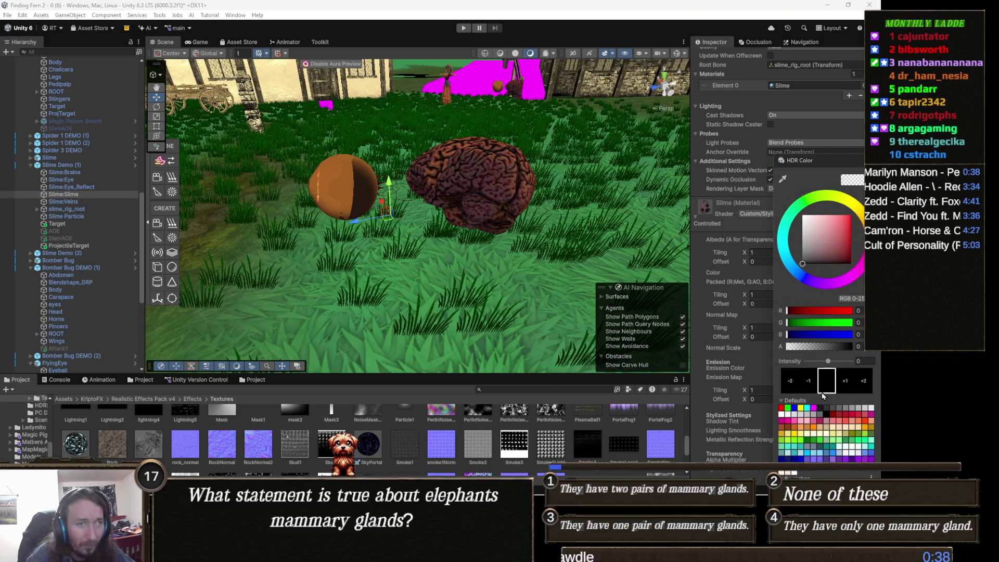
{"action": "left_click_drag", "start_coordinate": [804, 260], "coordinate": [754, 138]}
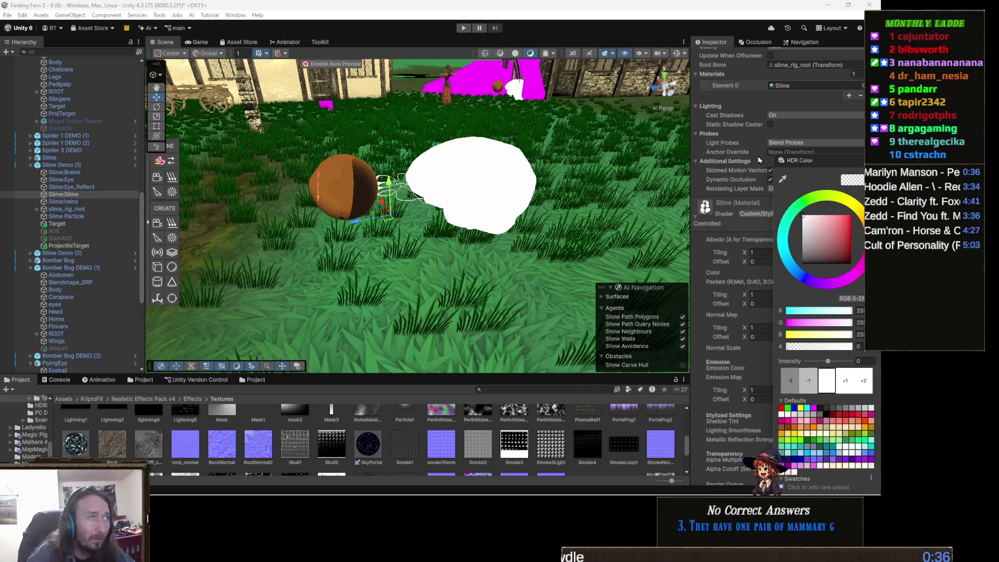
{"action": "left_click", "coordinate": [329, 195]}
{"action": "key", "text": "f"}
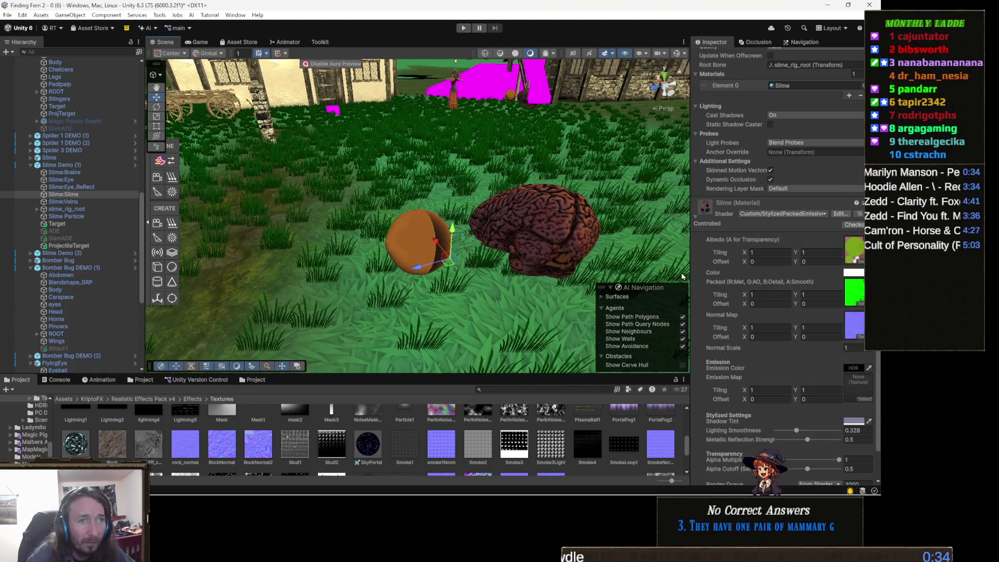
{"action": "left_click_drag", "start_coordinate": [417, 198], "coordinate": [523, 206]}
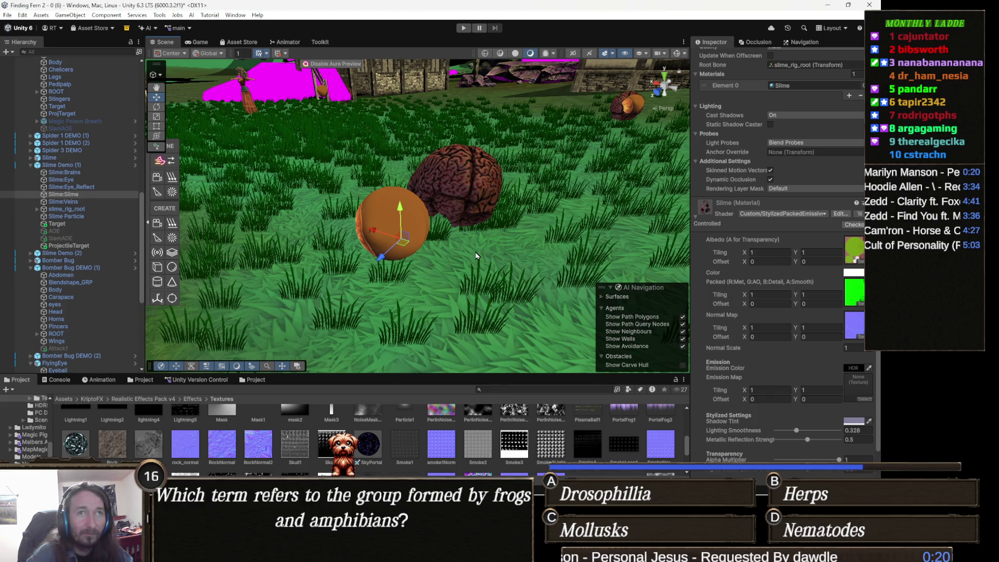
{"action": "scroll", "coordinate": [747, 190], "scroll_direction": "up", "scroll_amount": 5}
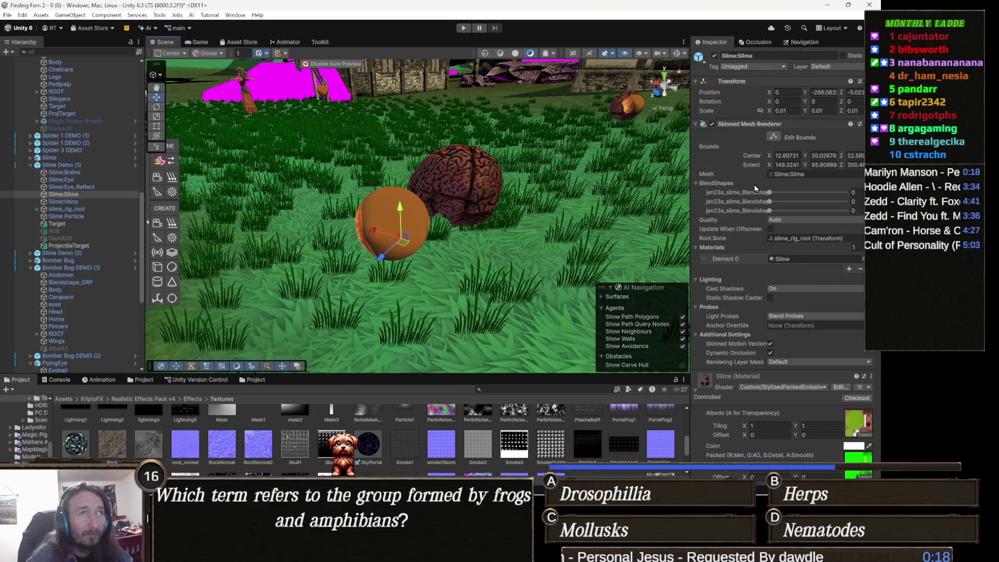
{"action": "scroll", "coordinate": [756, 188], "scroll_direction": "down", "scroll_amount": 6}
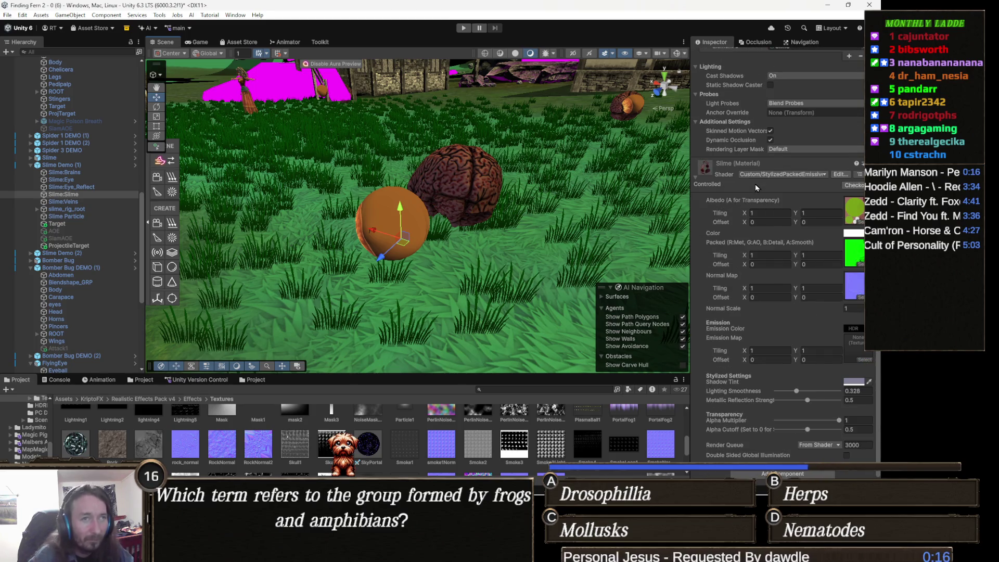
{"action": "scroll", "coordinate": [754, 184], "scroll_direction": "up", "scroll_amount": 2}
{"action": "scroll", "coordinate": [765, 203], "scroll_direction": "down", "scroll_amount": 2}
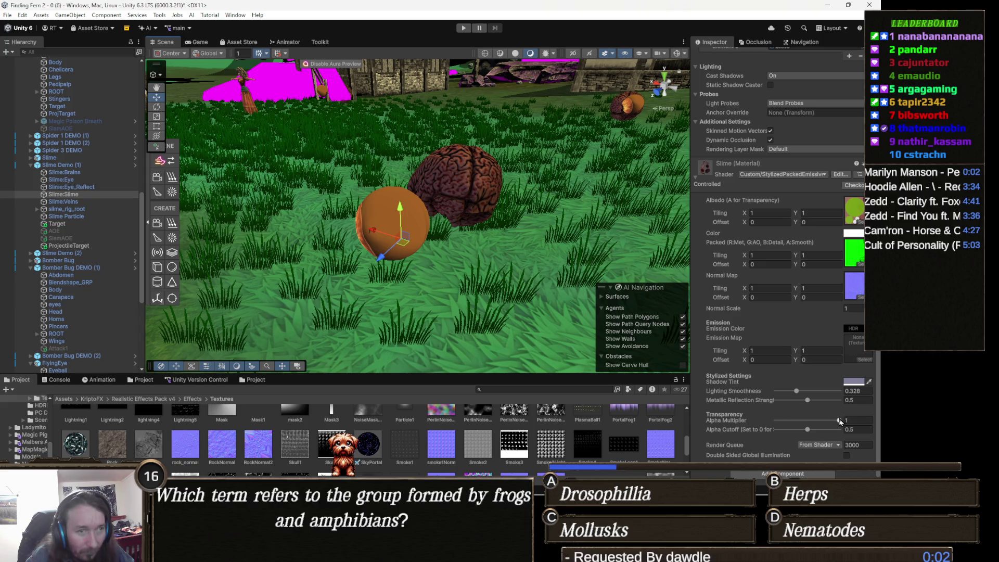
{"action": "left_click_drag", "start_coordinate": [839, 420], "coordinate": [819, 422]}
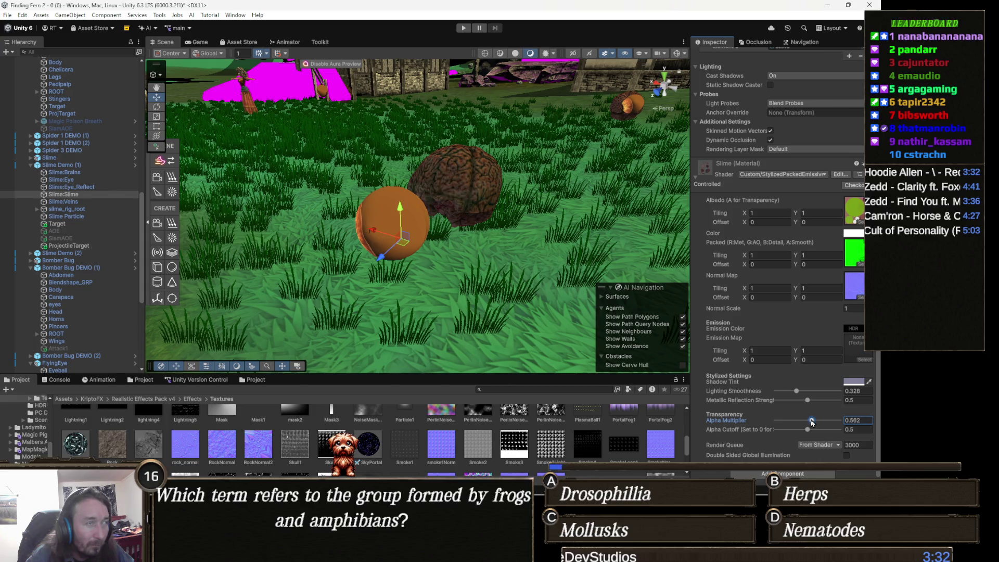
{"action": "type", "text": "1"}
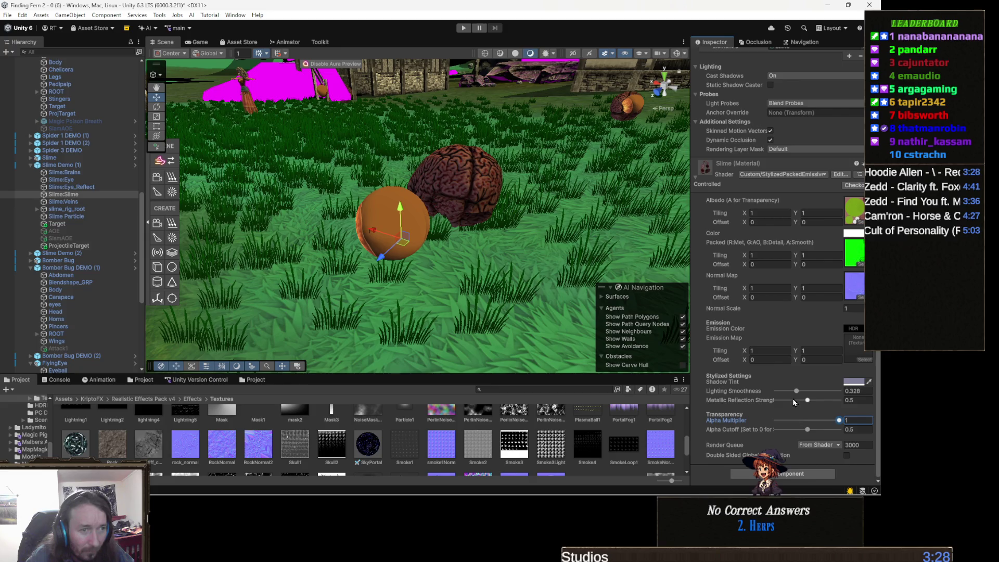
{"action": "scroll", "coordinate": [800, 424], "scroll_direction": "up", "scroll_amount": 3}
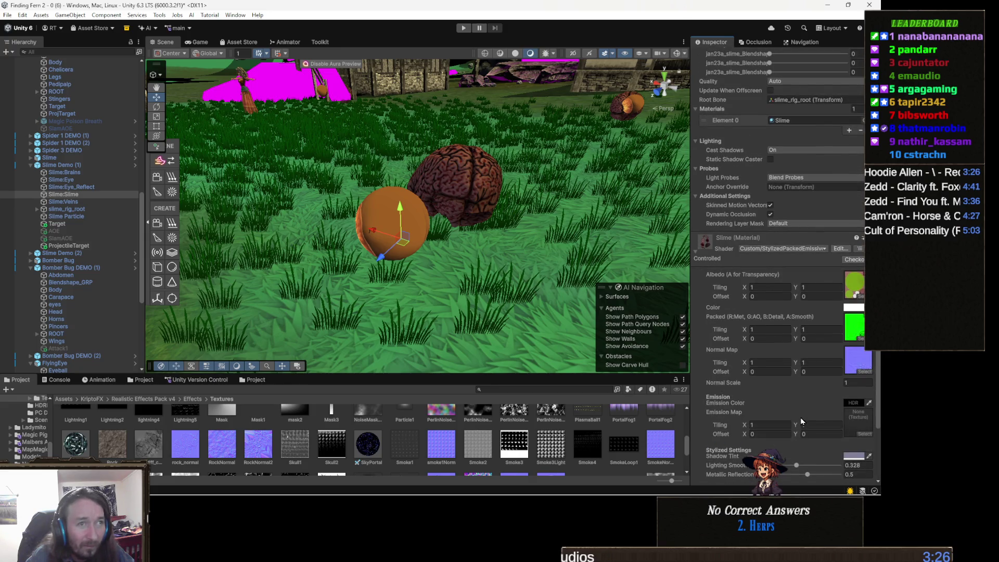
{"action": "left_click", "coordinate": [797, 244]}
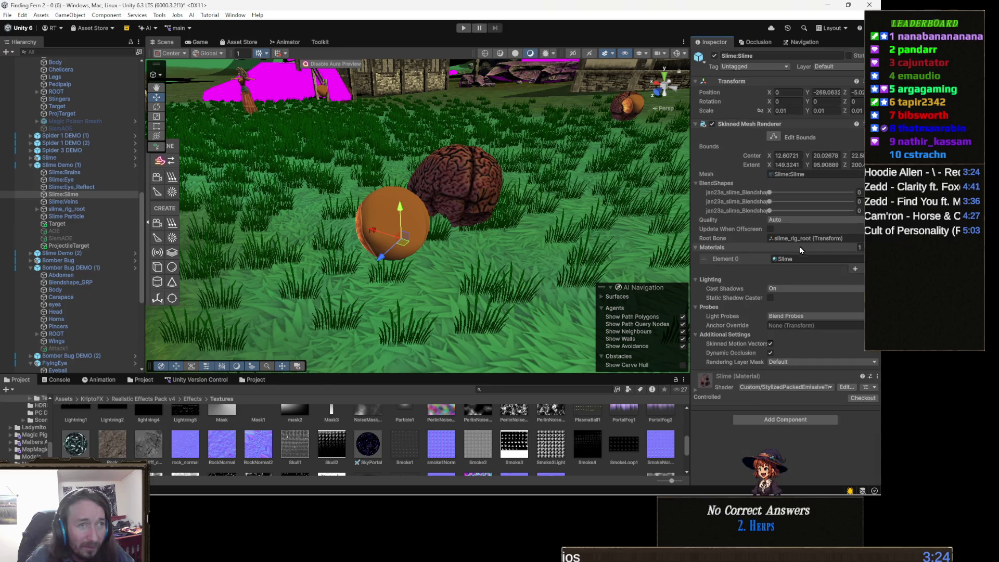
{"action": "left_click", "coordinate": [723, 392]}
{"action": "left_click", "coordinate": [800, 387]}
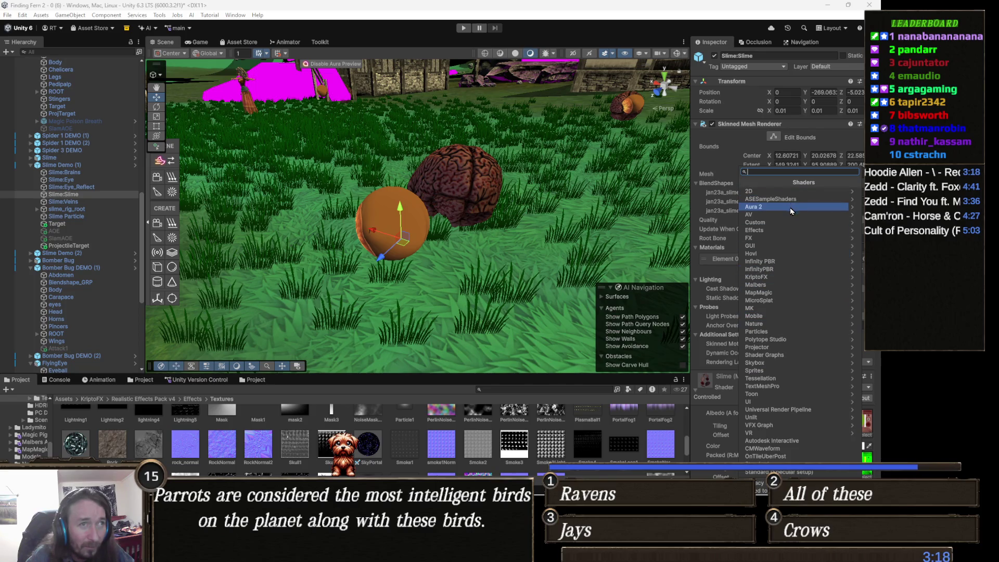
{"action": "left_click", "coordinate": [786, 221]}
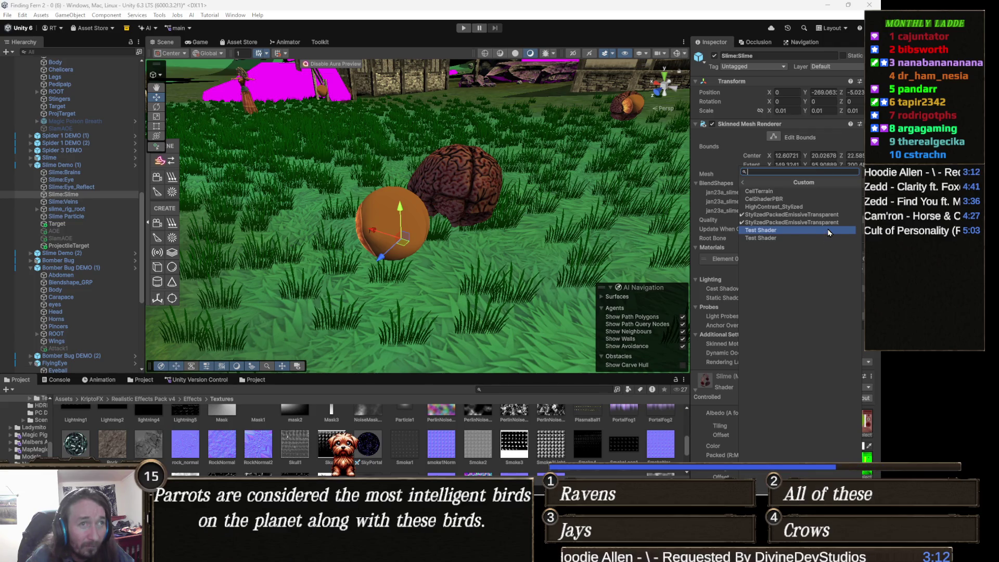
{"action": "key", "text": "alt+Tab"}
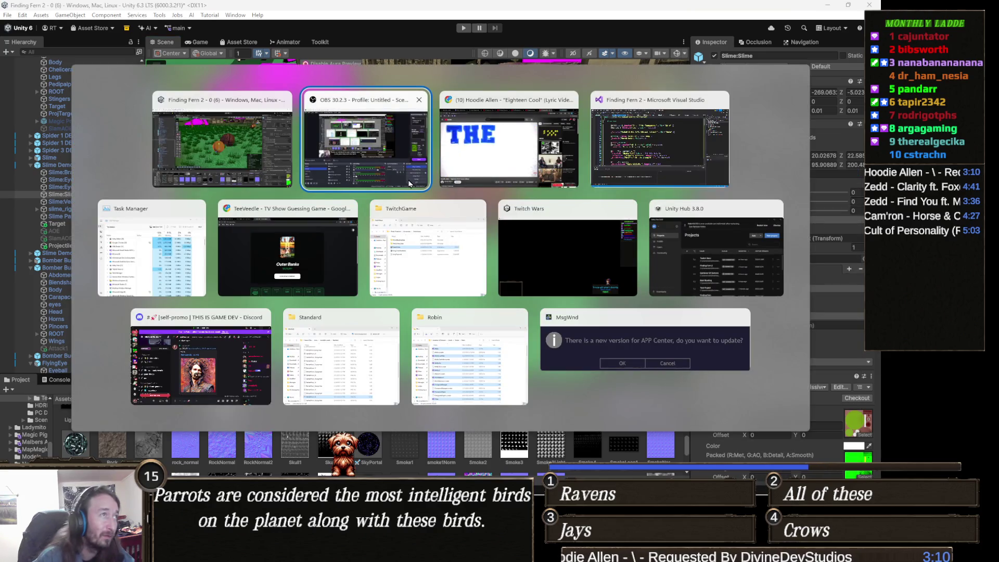
Step: Overwrite PackedTextureShader.shader with the Custom/StylizedPacked code, save it, and minimize Visual Studio
{"action": "key", "text": "Tab"}
{"action": "key", "text": "Tab"}
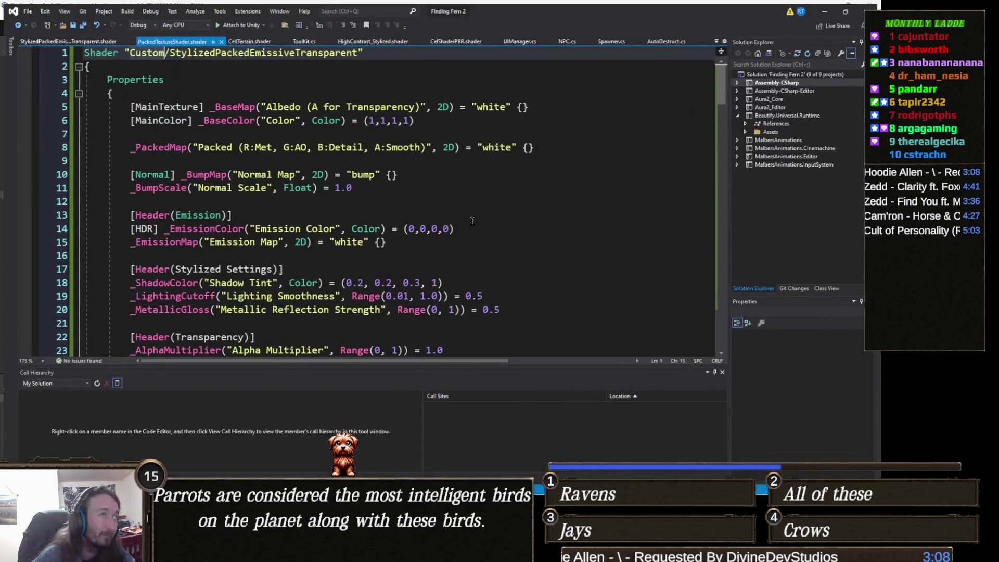
{"action": "left_click", "coordinate": [178, 200]}
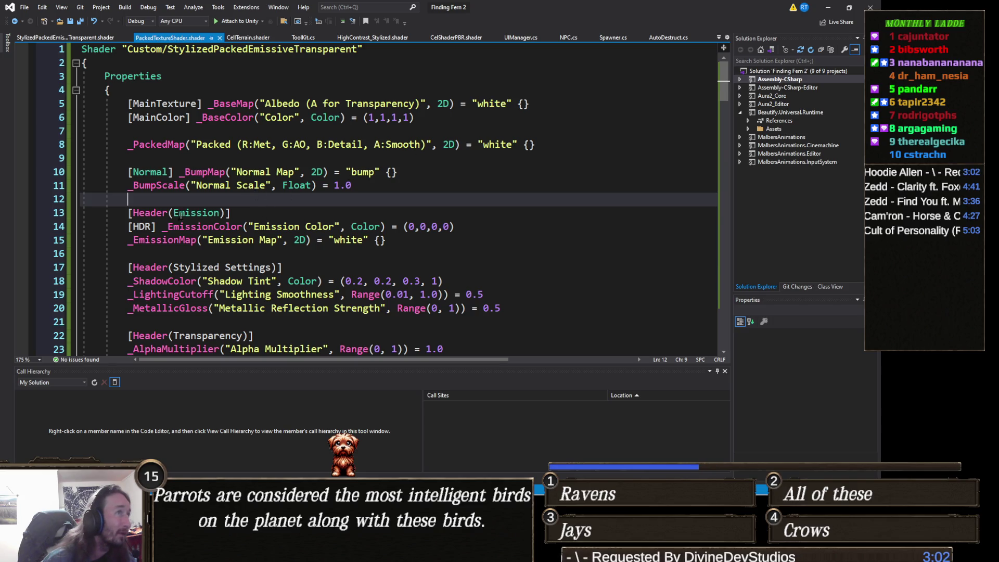
{"action": "key", "text": "Down"}
{"action": "key", "text": "Right"}
{"action": "key", "text": "ctrl+a"}
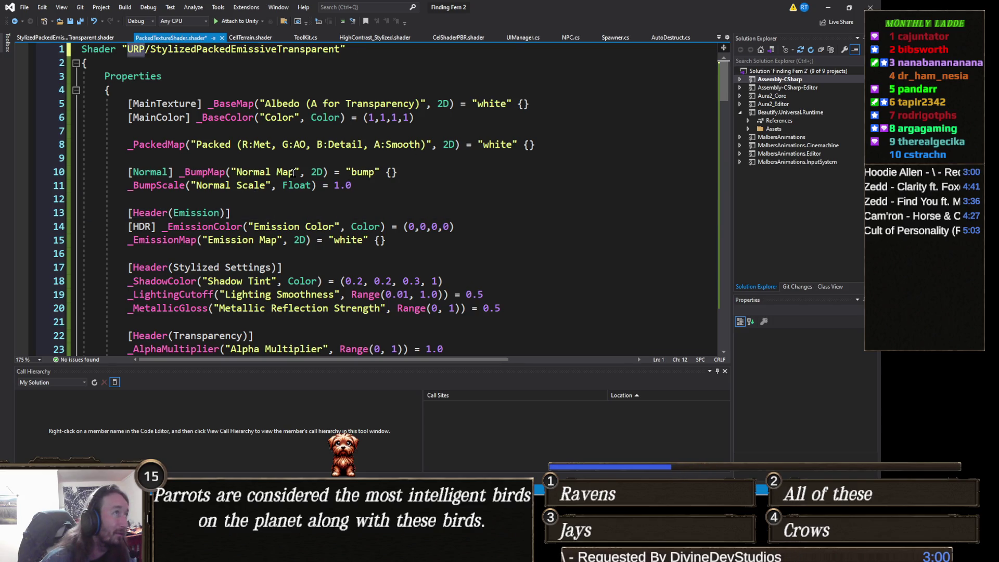
{"action": "key", "text": "ctrl+v"}
{"action": "scroll", "coordinate": [292, 172], "scroll_direction": "up", "scroll_amount": 20}
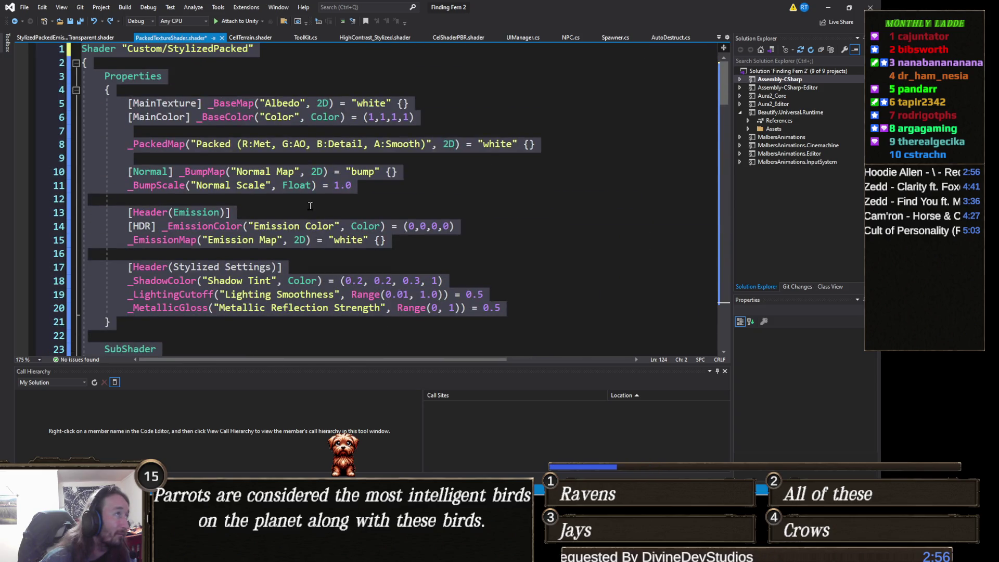
{"action": "key", "text": "ctrl+s"}
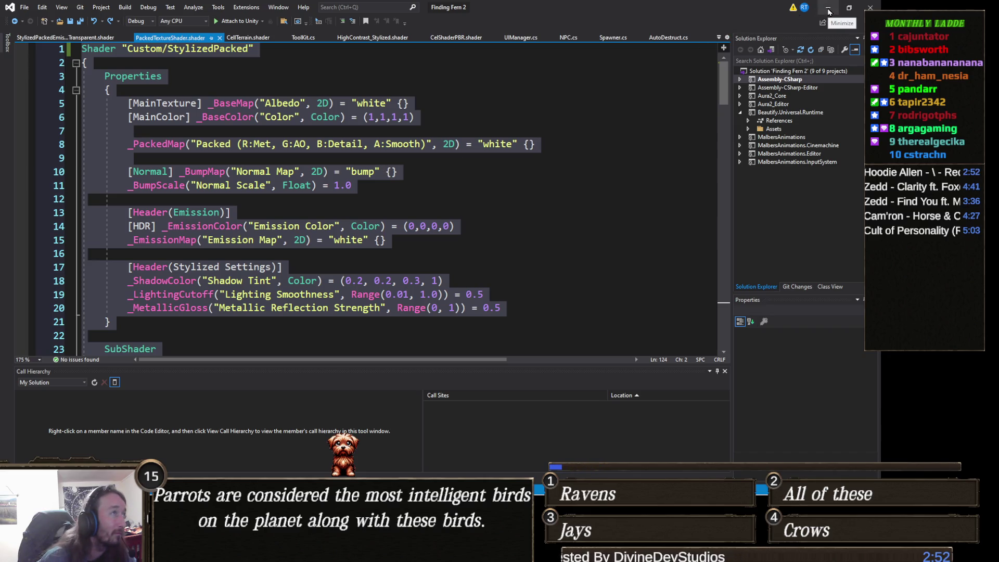
{"action": "left_click", "coordinate": [829, 11]}
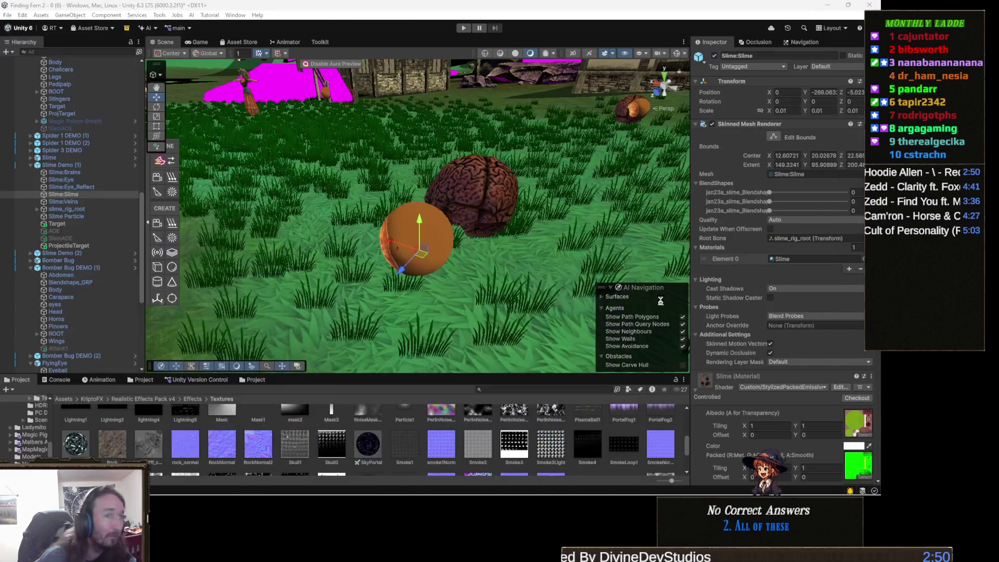
Step: Zoom out and select Slime Demo (1) to confirm it renders opaque green
{"action": "scroll", "coordinate": [783, 348], "scroll_direction": "down", "scroll_amount": 5}
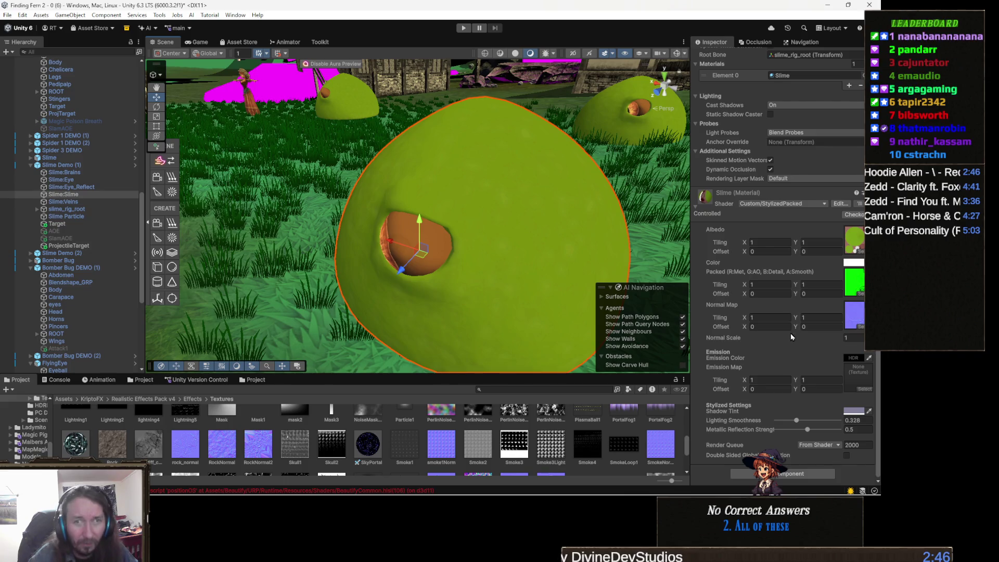
{"action": "scroll", "coordinate": [537, 194], "scroll_direction": "down", "scroll_amount": 5}
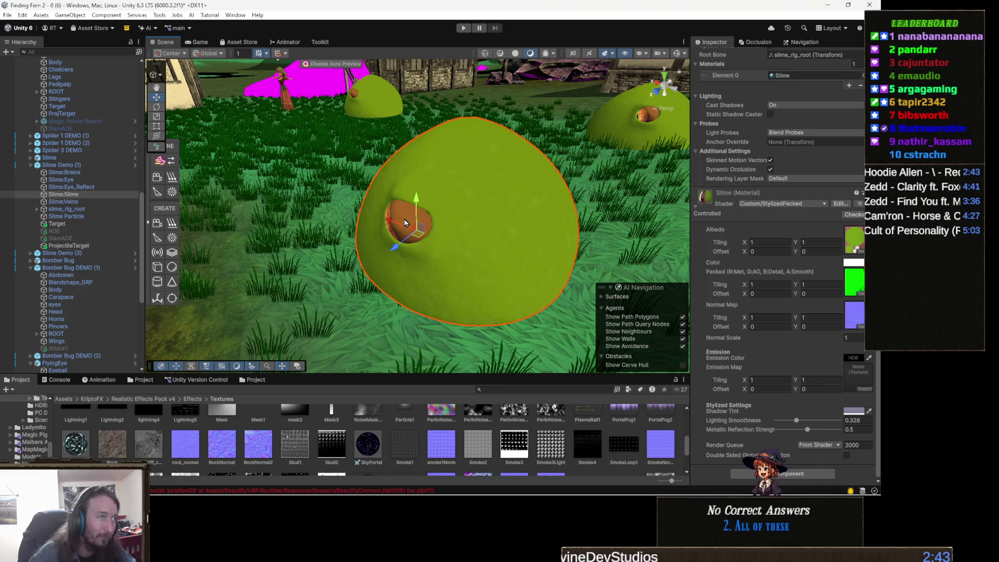
{"action": "left_click", "coordinate": [406, 223]}
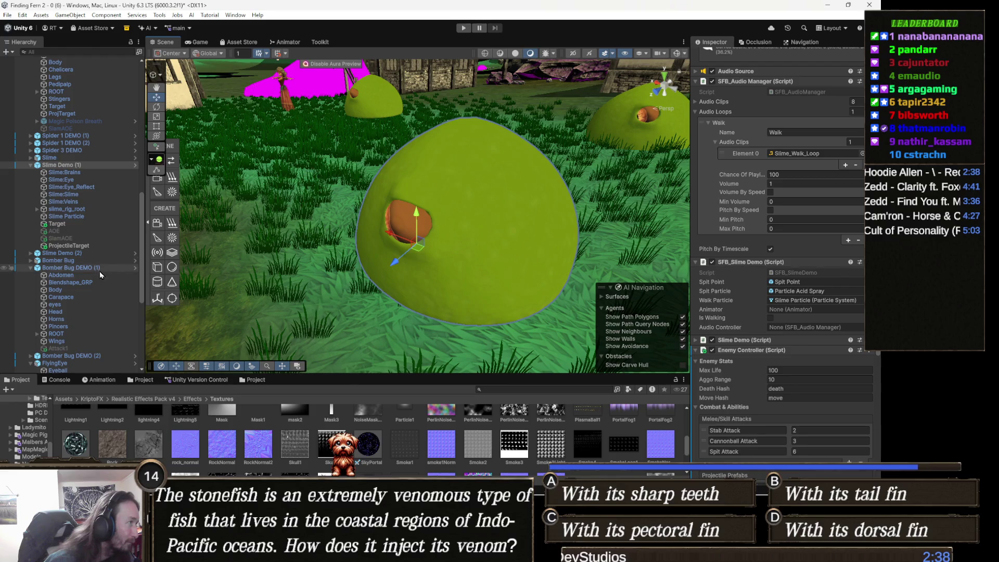
{"action": "key", "text": "alt+Tab"}
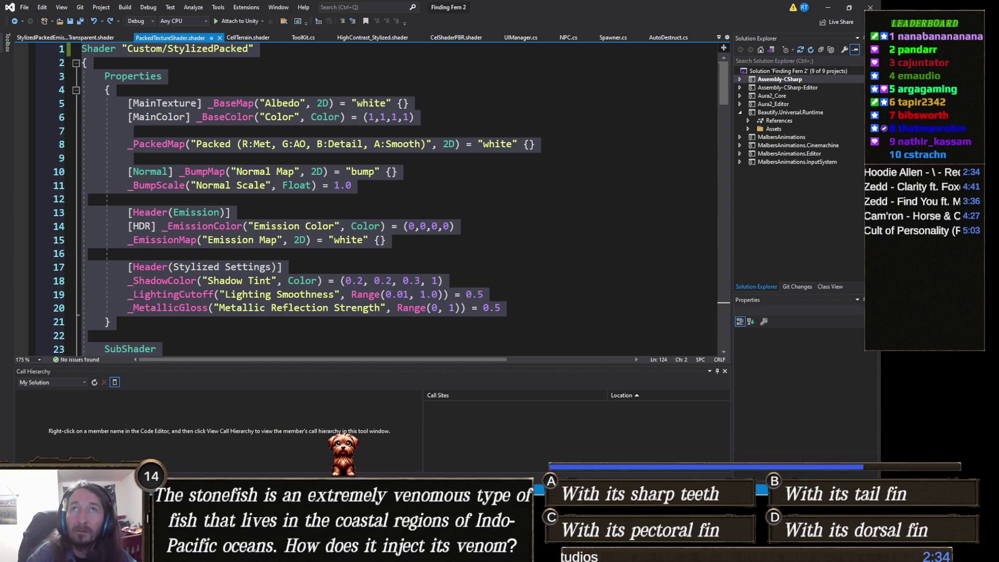
Step: Switch back to Visual Studio to view PackedTextureShader.shader with its Custom/StylizedPacked properties
{"action": "key", "text": "alt+Tab"}
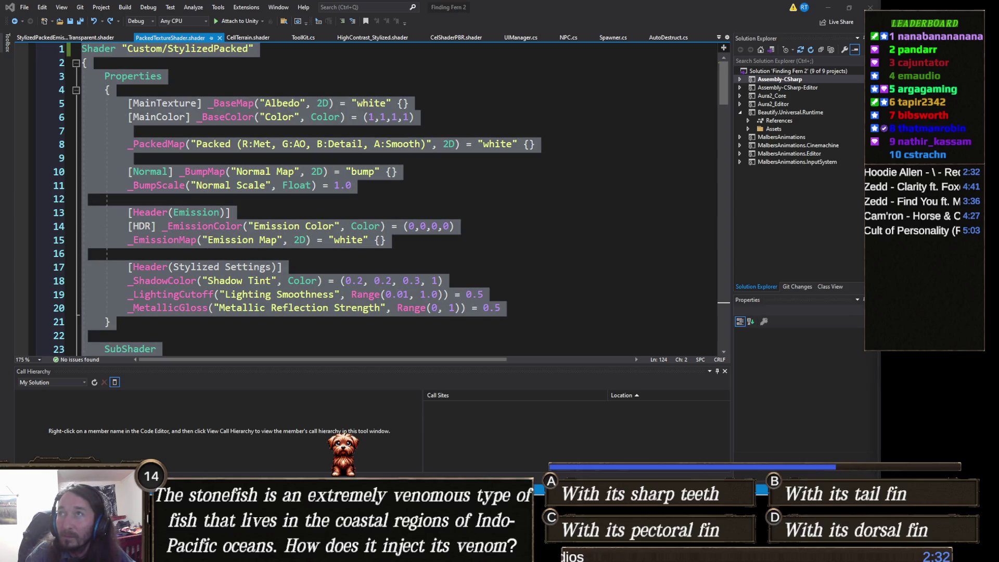